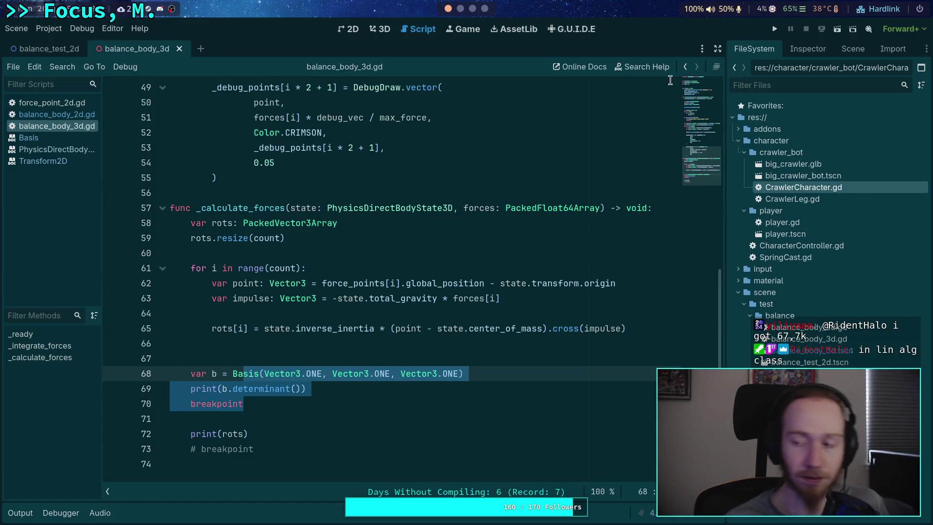
- Run the balance test past its line-70 breakpoint, stop it, and show the Output log
key("F6")
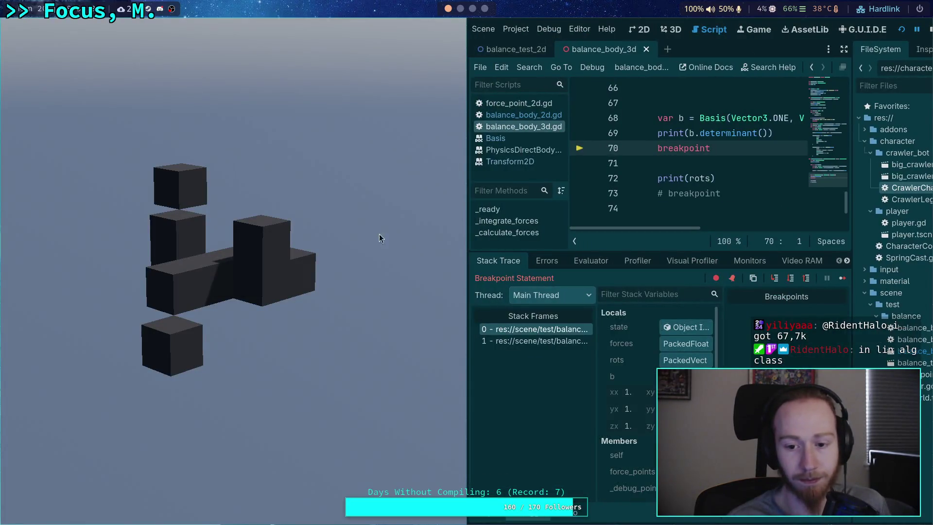
key("alt+o")
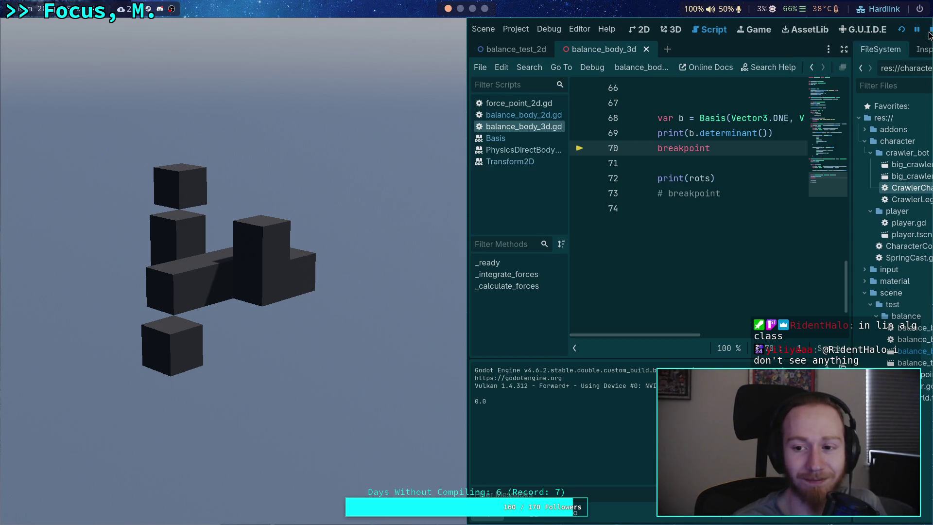
left_click(929, 30)
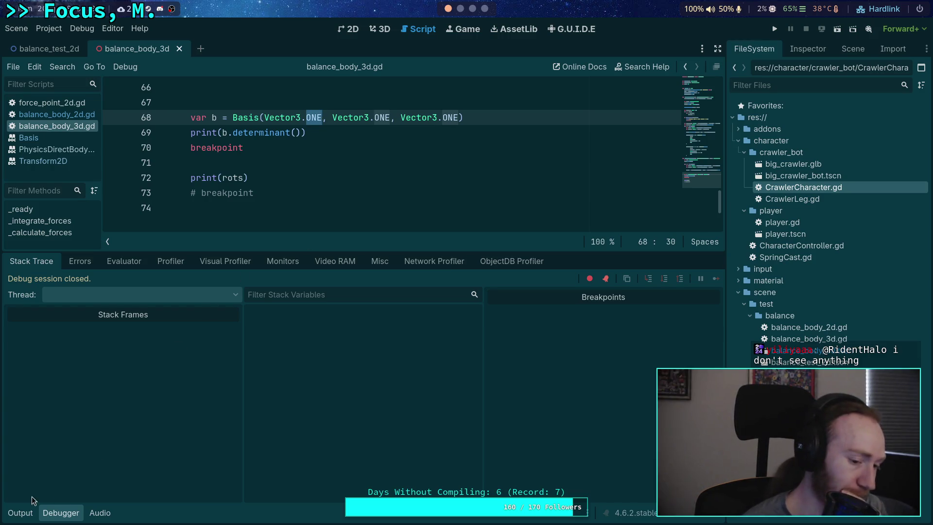
left_click(21, 512)
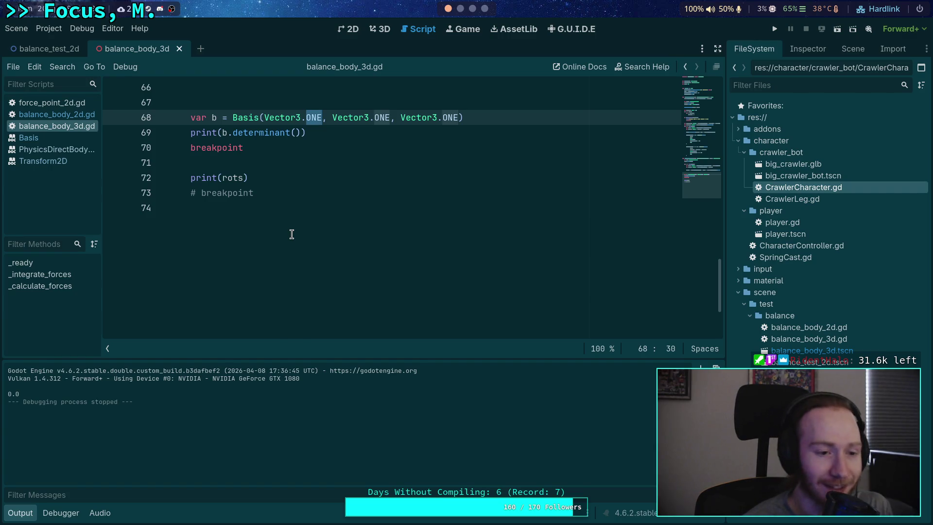
- Collapse the Output panel, select the determinant() call on line 69, and open the Basis docs
left_click(271, 149)
scroll(323, 219, "up", 3)
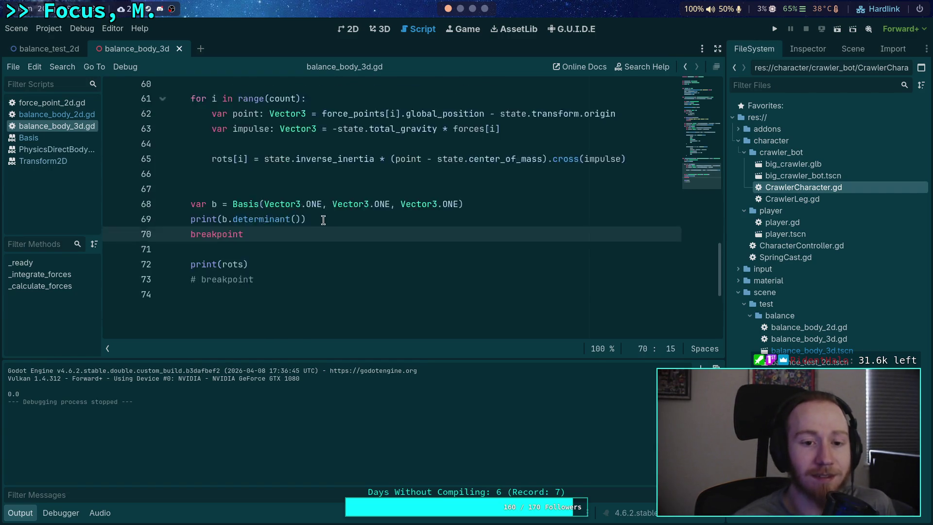
left_click(22, 513)
left_click_drag(306, 268, 195, 253)
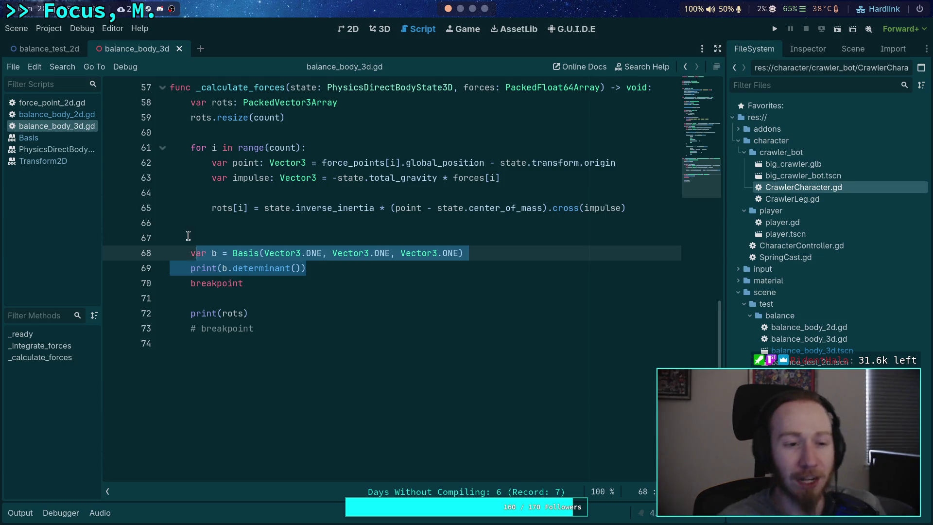
left_click(77, 138)
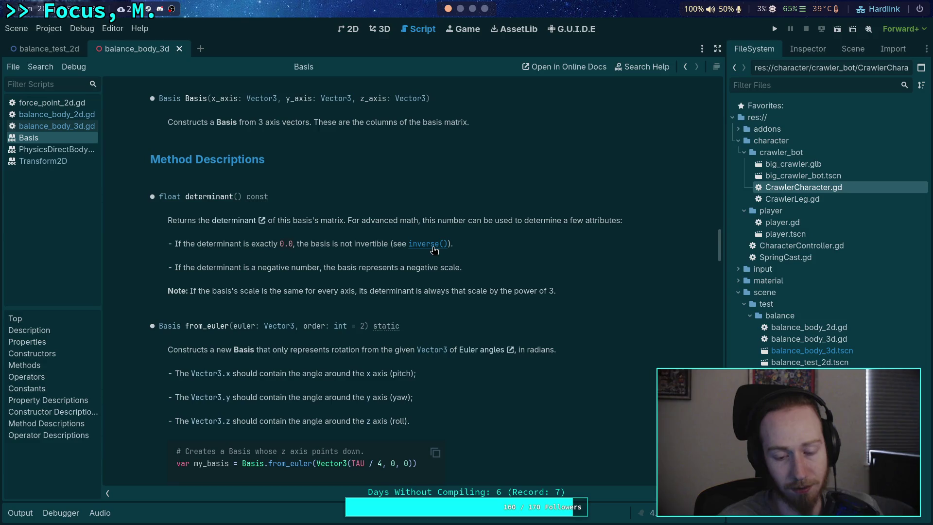
left_click(461, 10)
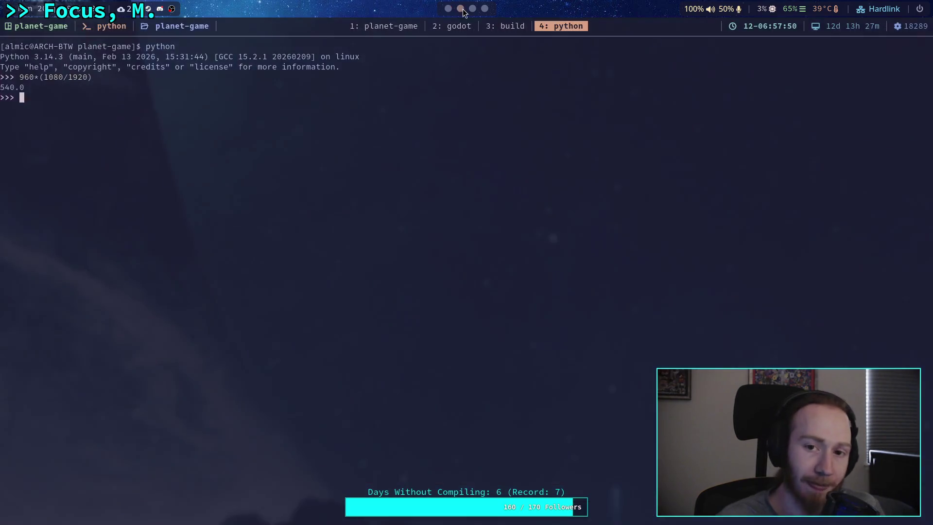
- In the godot nvim window, undo the stray edit and open core/math/basis.cpp
left_click(450, 27)
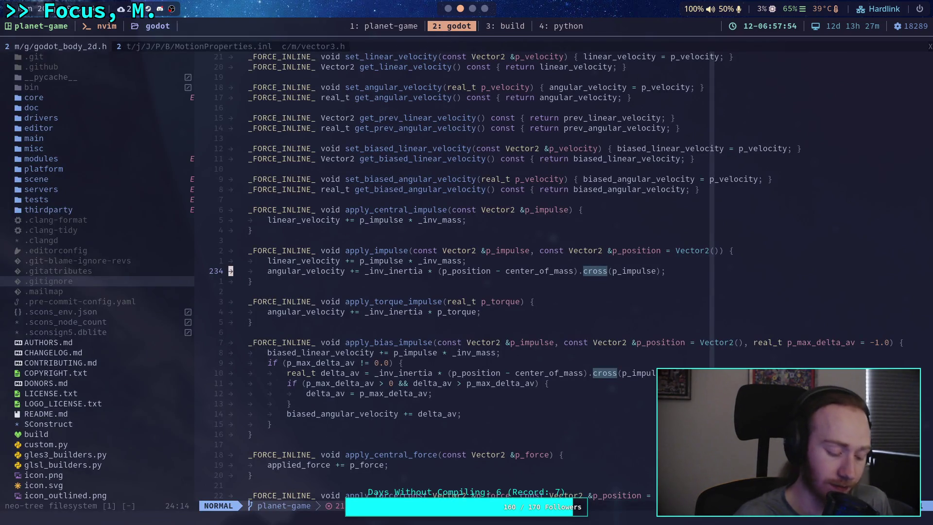
type("su")
key("space")
key("f")
key("f")
type("basis")
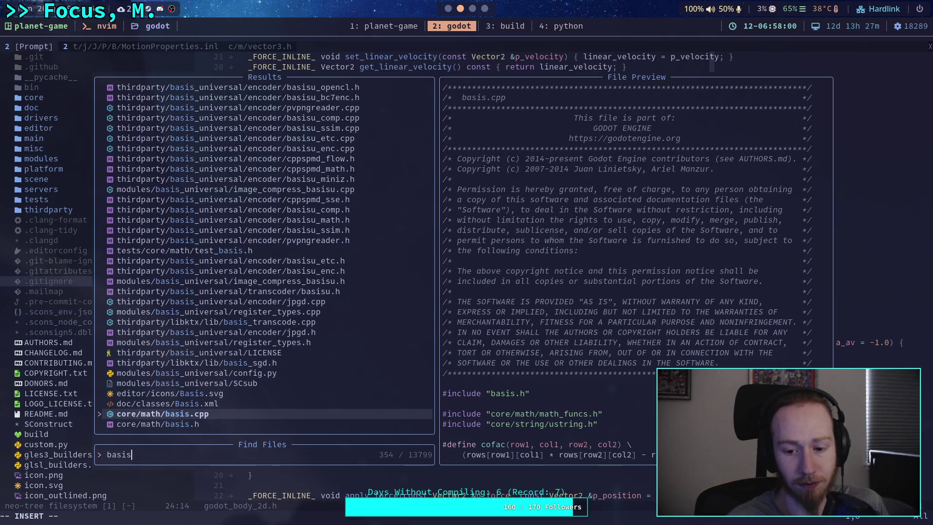
key("Return")
- Search basis.cpp for 'determinant', stepping through matches, then search for '::determ'
key("slash")
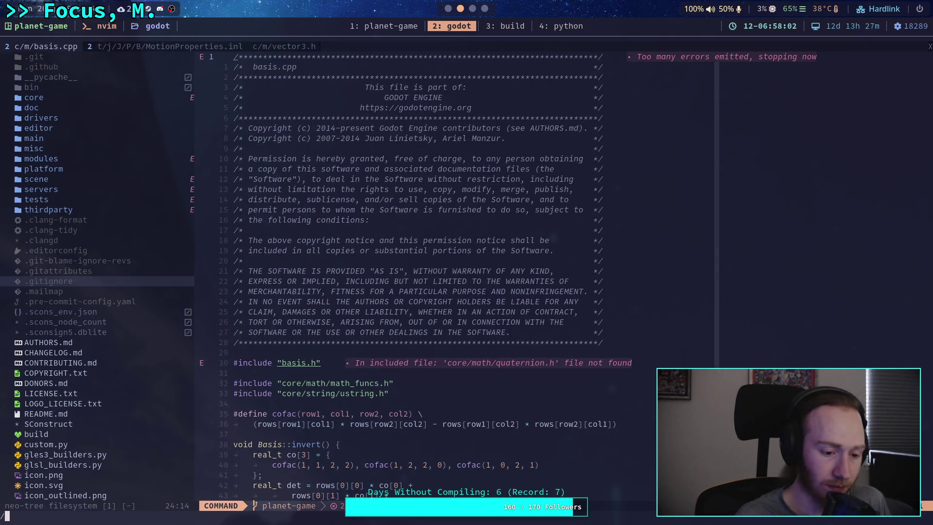
type("determinant")
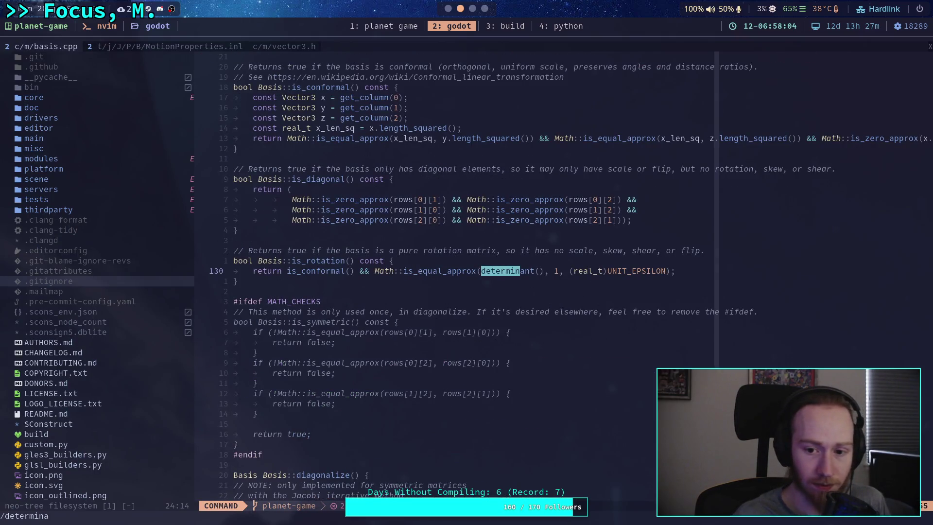
key("Return")
key("n")
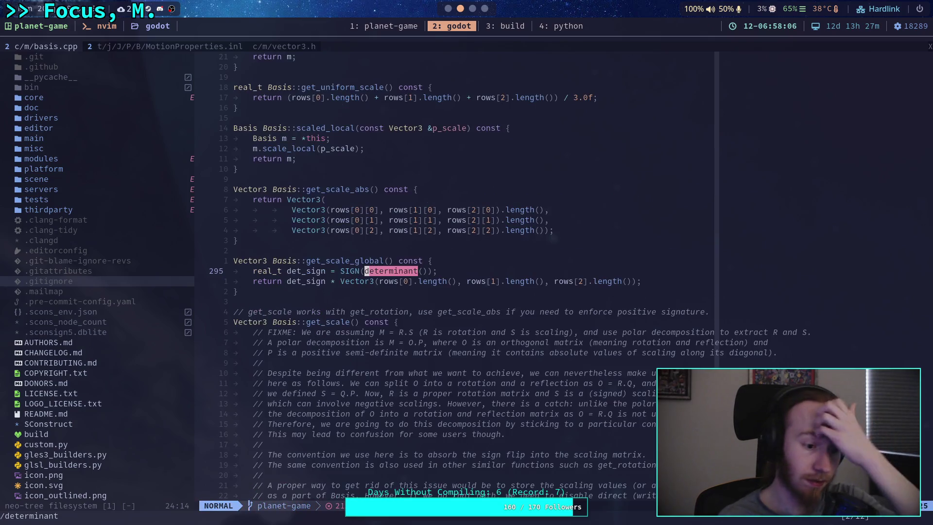
key("n")
key("n")
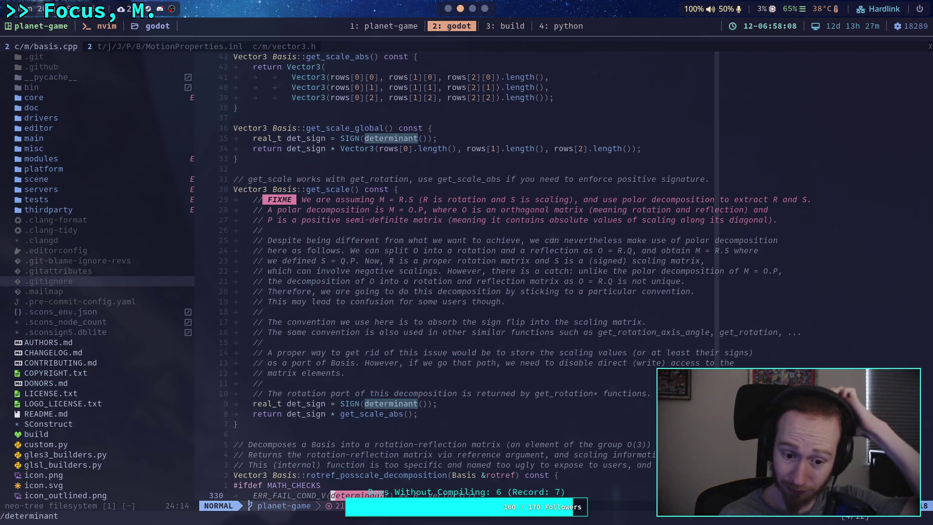
key("n")
key("n")
key("n")
type("/")
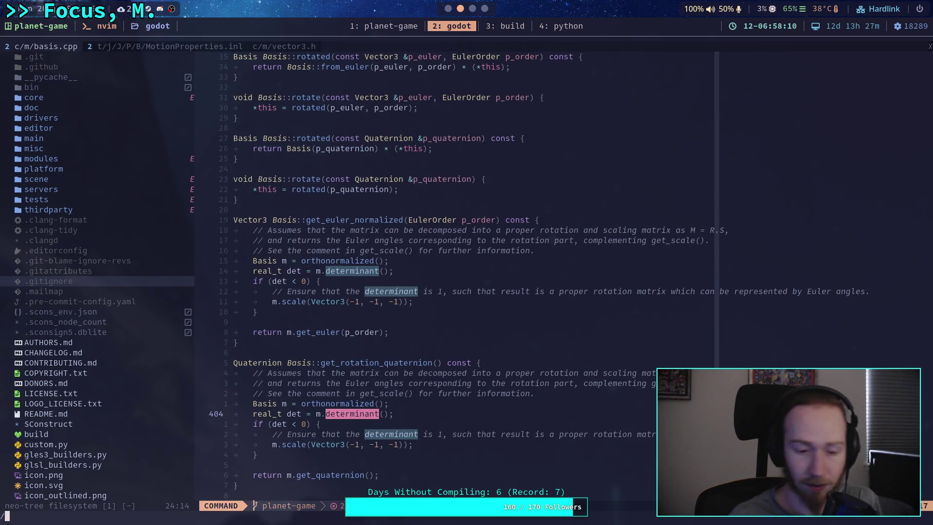
type("::determ")
key("Return")
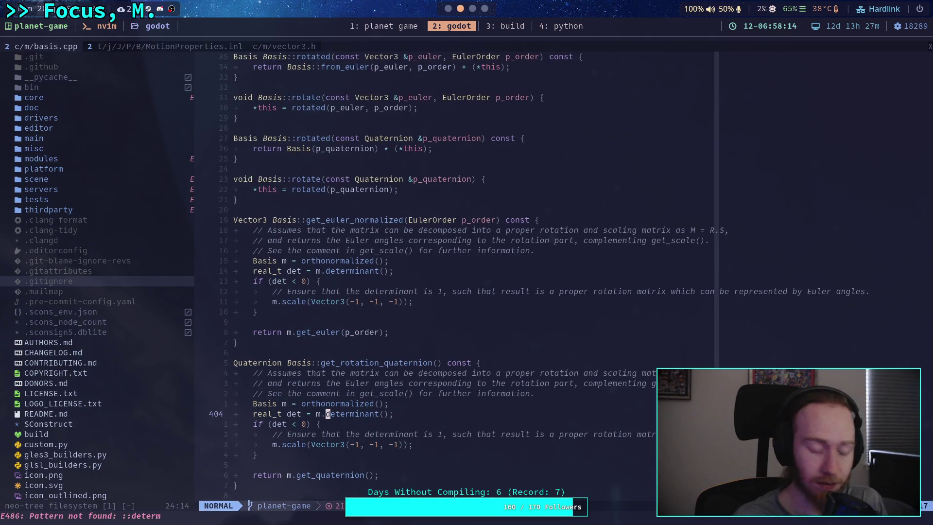
- Open core/math/basis.h and search it for 'determinant' to find the implementation
key("space")
key("f")
key("f")
type("basis")
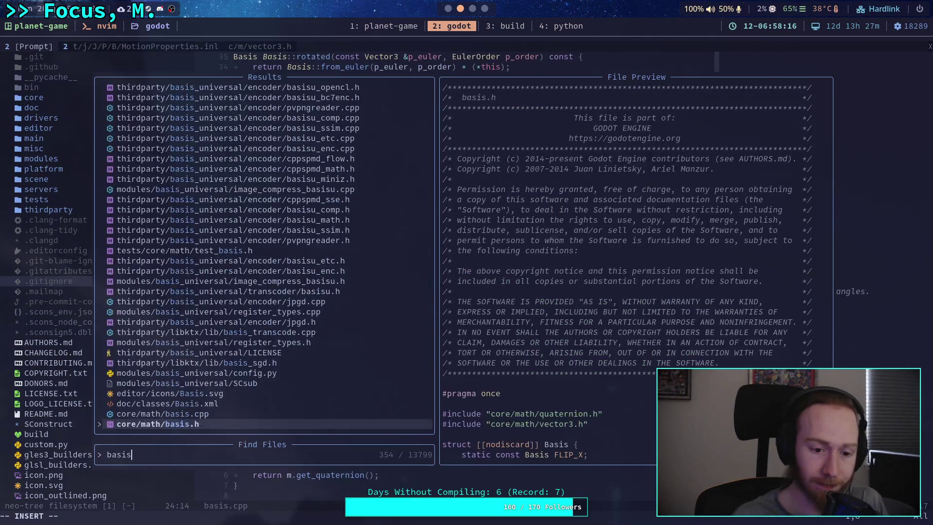
key("Return")
type("/det")
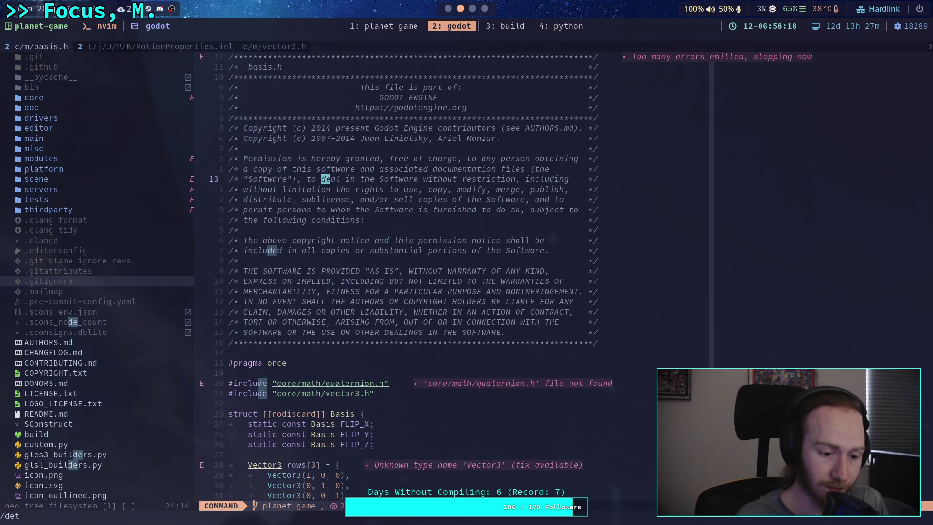
type("erminant")
key("Return")
scroll(545, 142, "down", 3)
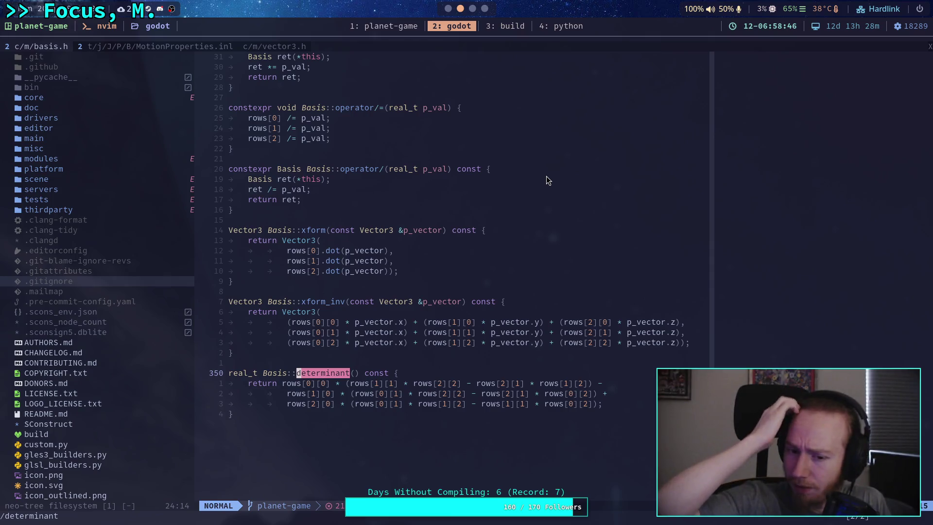
left_click(450, 9)
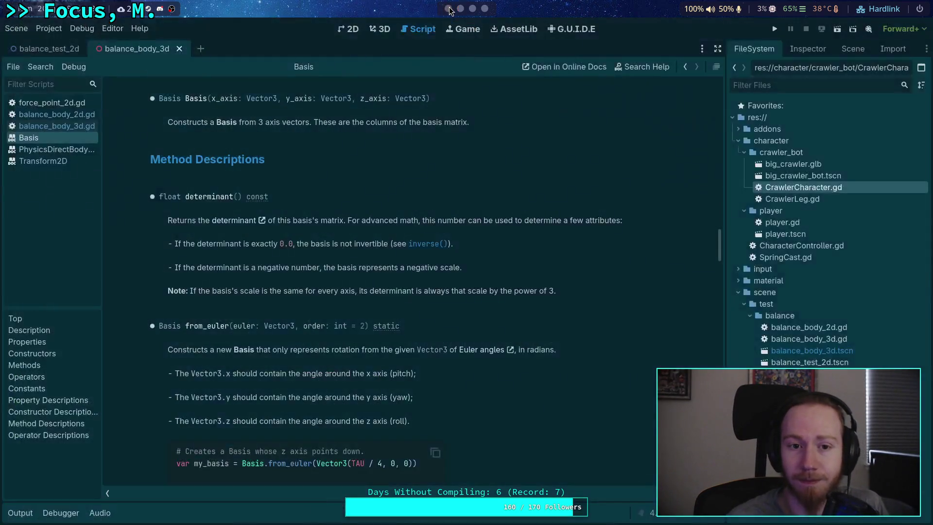
- Scroll the Basis docs down to inverse(), then return to the determinant source in Neovim
scroll(426, 249, "down", 10)
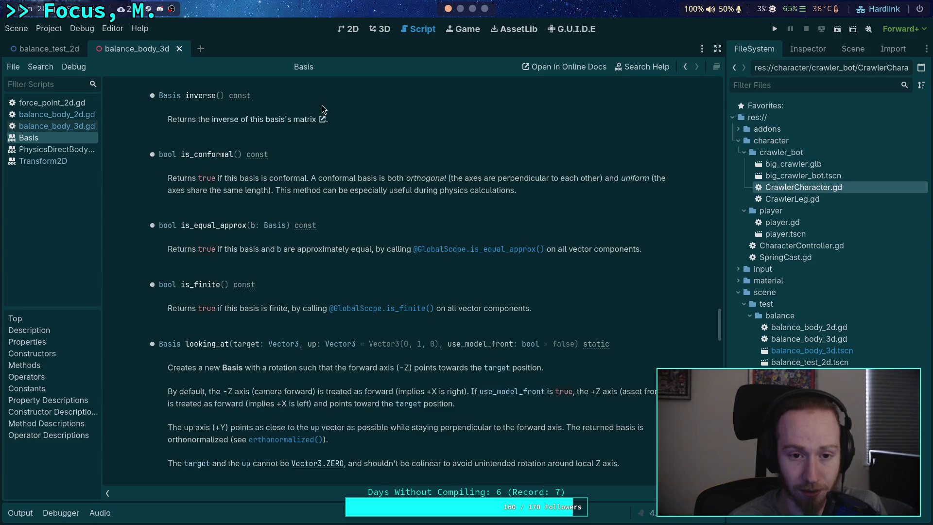
left_click(459, 9)
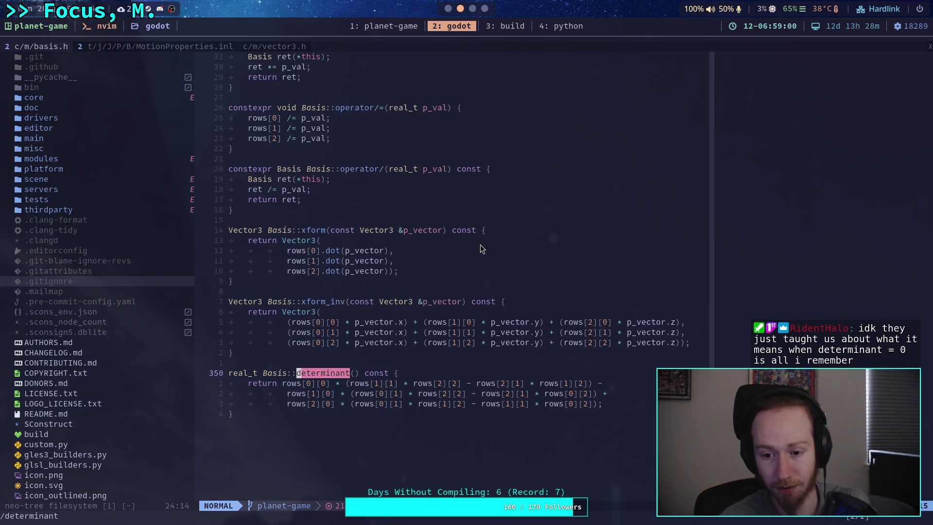
- Scroll up through the project files and open the .mailmap file
scroll(480, 250, "up", 15)
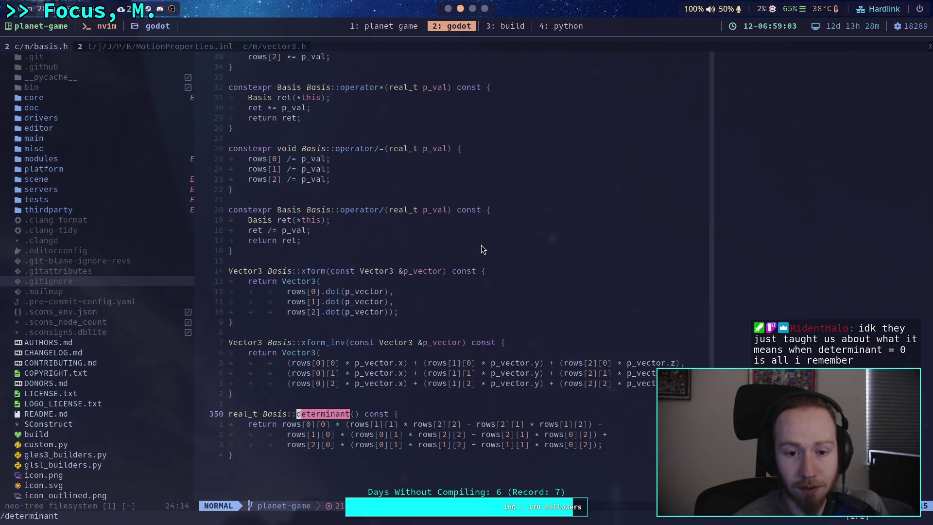
scroll(481, 249, "up", 18)
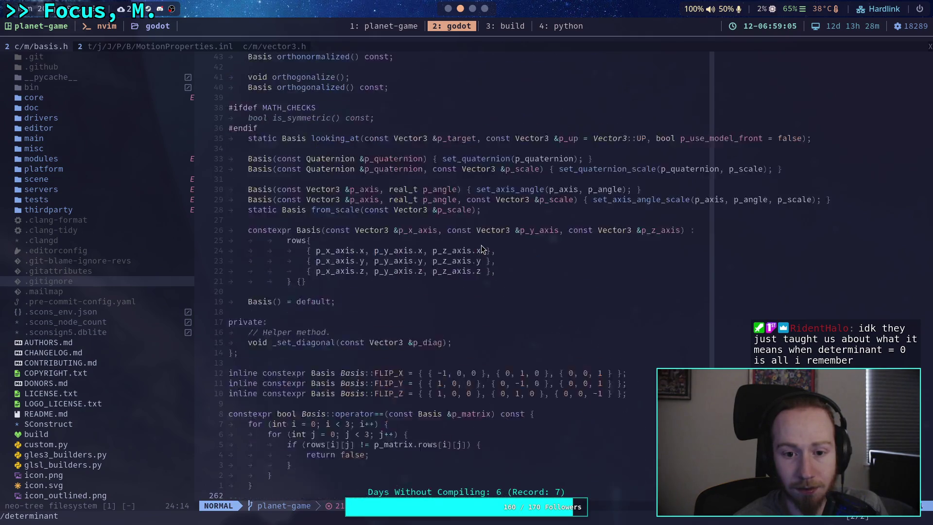
scroll(481, 249, "up", 7)
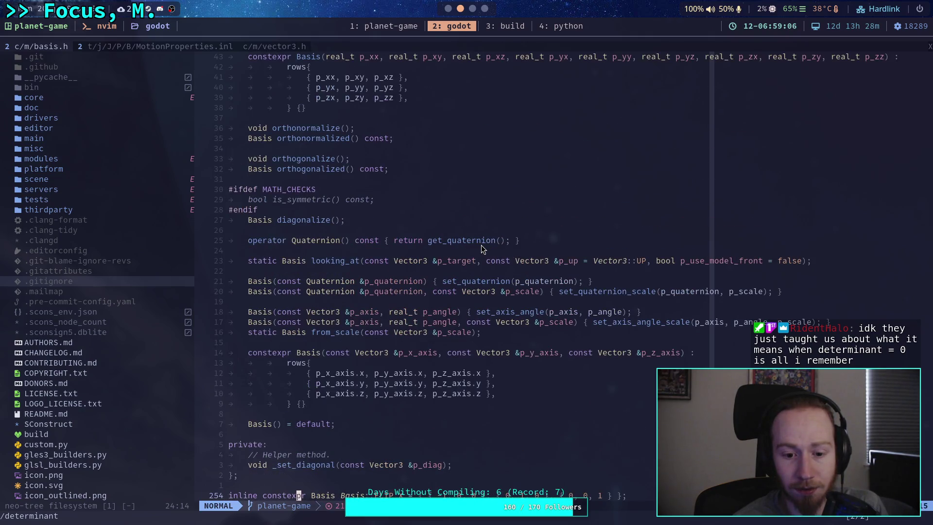
scroll(481, 250, "up", 4)
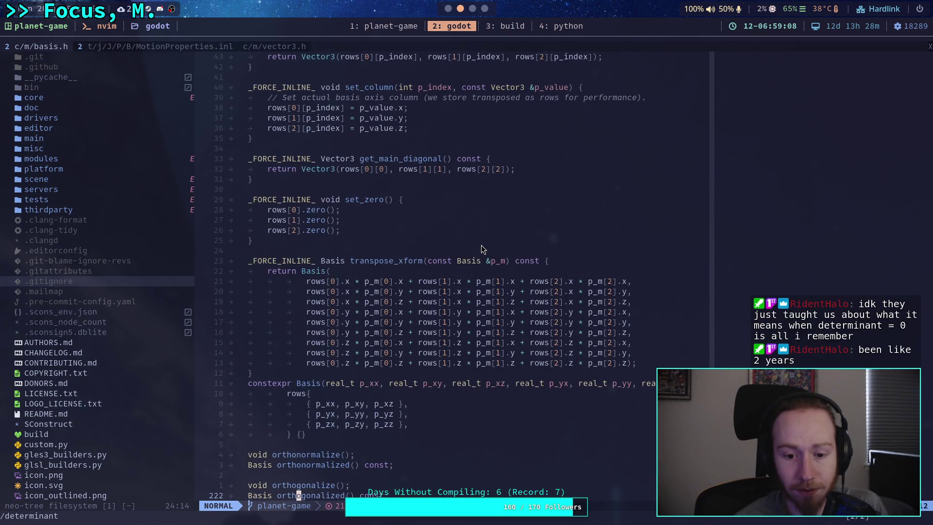
scroll(481, 249, "up", 8)
scroll(481, 249, "up", 18)
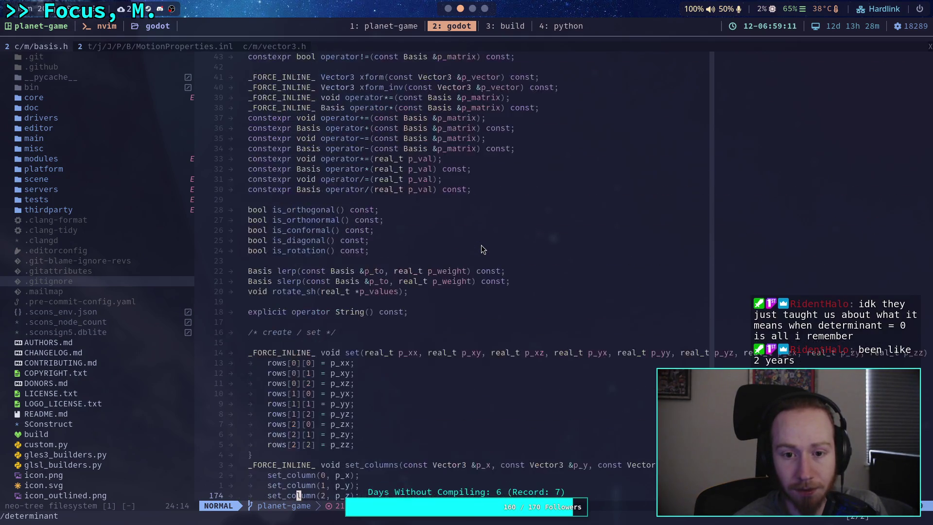
scroll(481, 249, "up", 20)
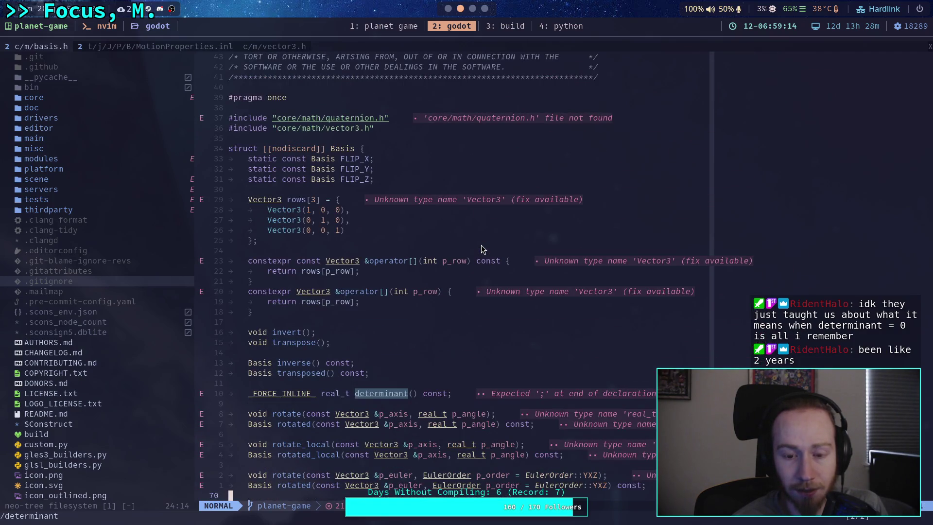
left_click(448, 291)
left_click(109, 294)
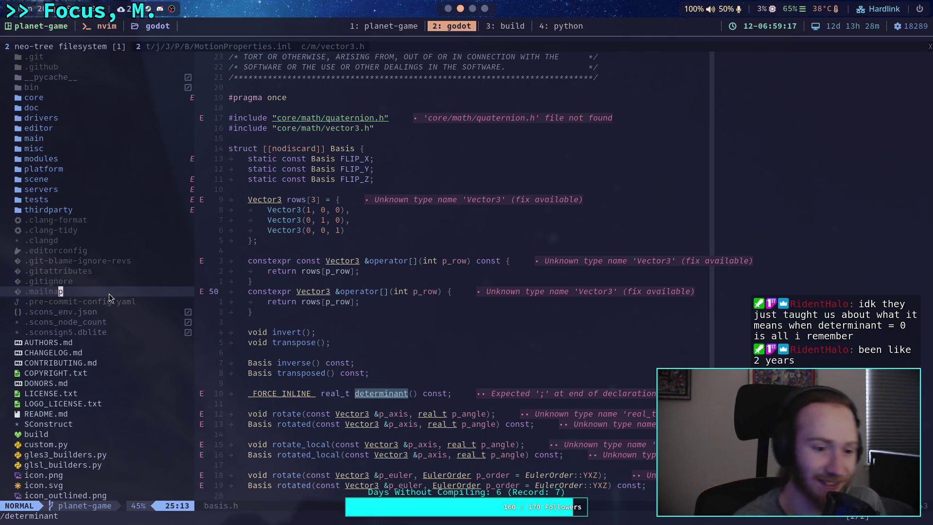
key("Return")
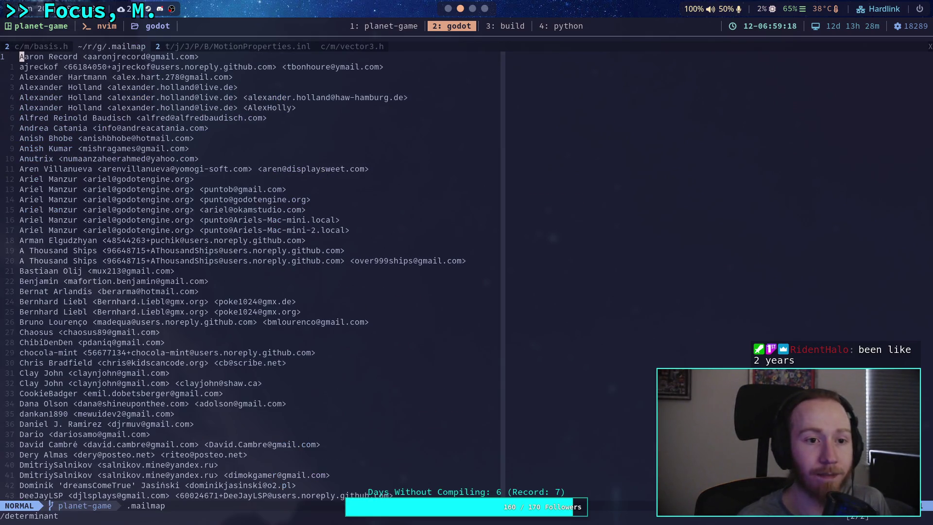
- Open core/math/basis.cpp through the project-wide file finder
key("space")
key("f")
key("f")
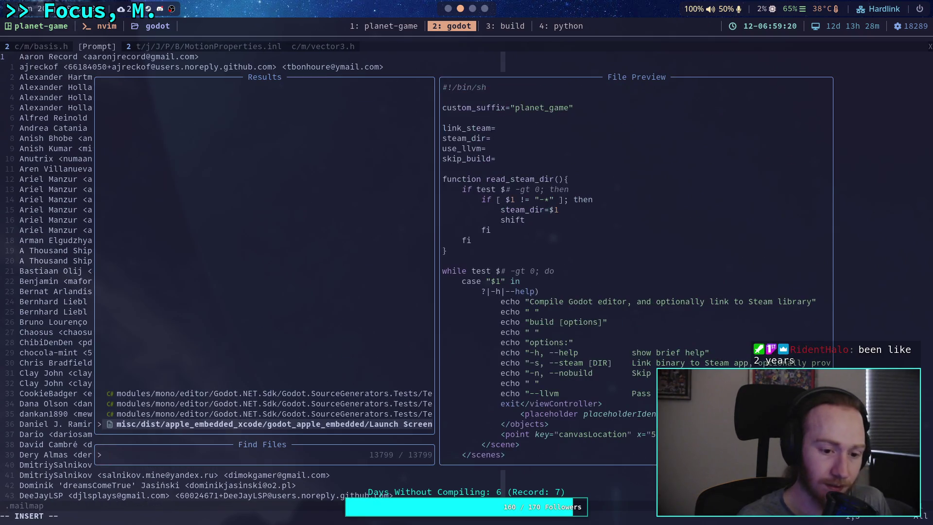
type("basis")
key("Escape")
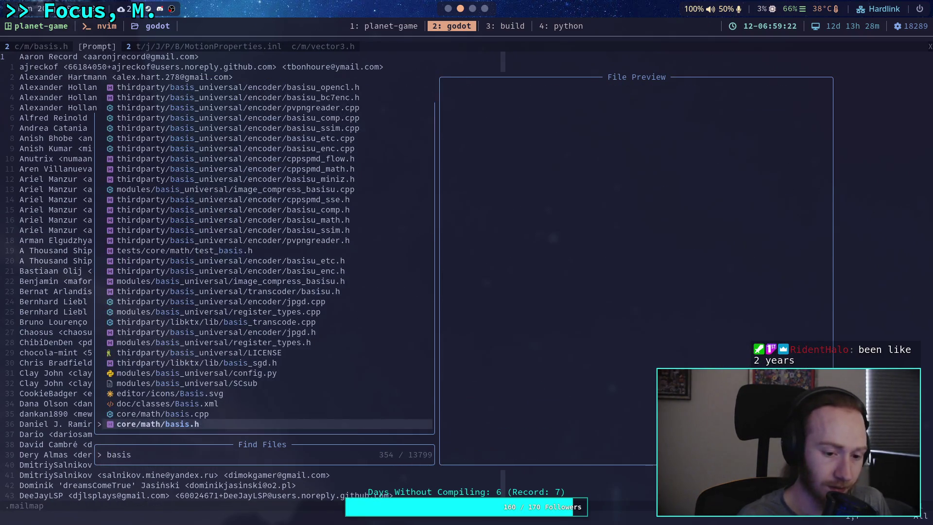
key("Escape")
key("space")
key("f")
key("f")
type("basi")
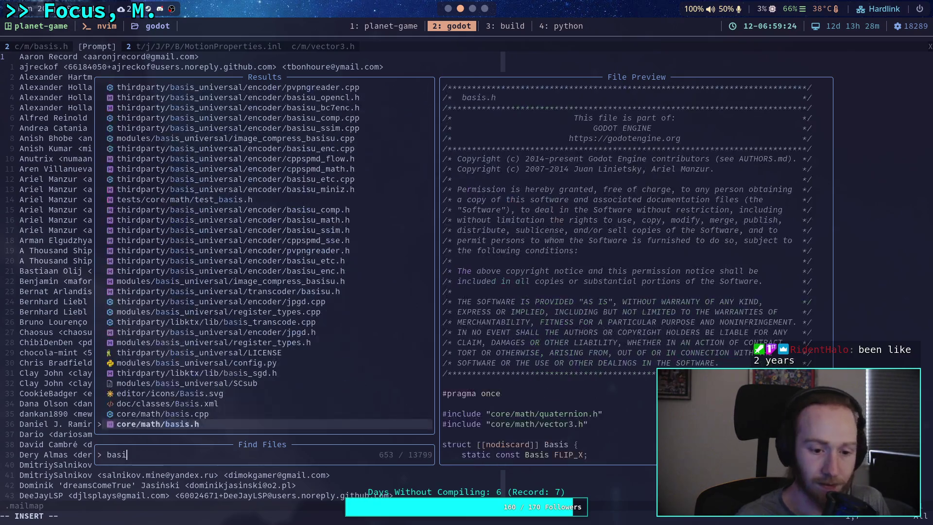
key("Return")
- Search basis.cpp for 'inverse', then 'invert', to reach Basis::invert()
type("/inverse")
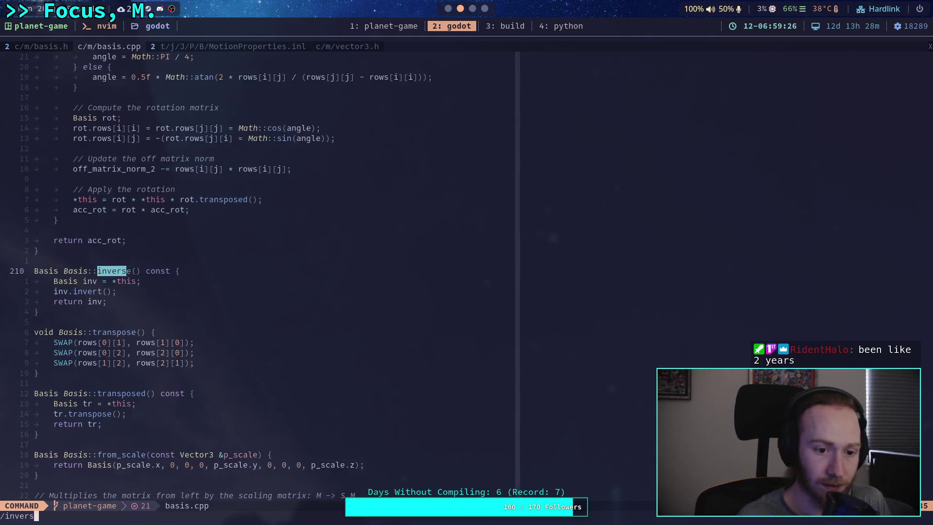
key("Return")
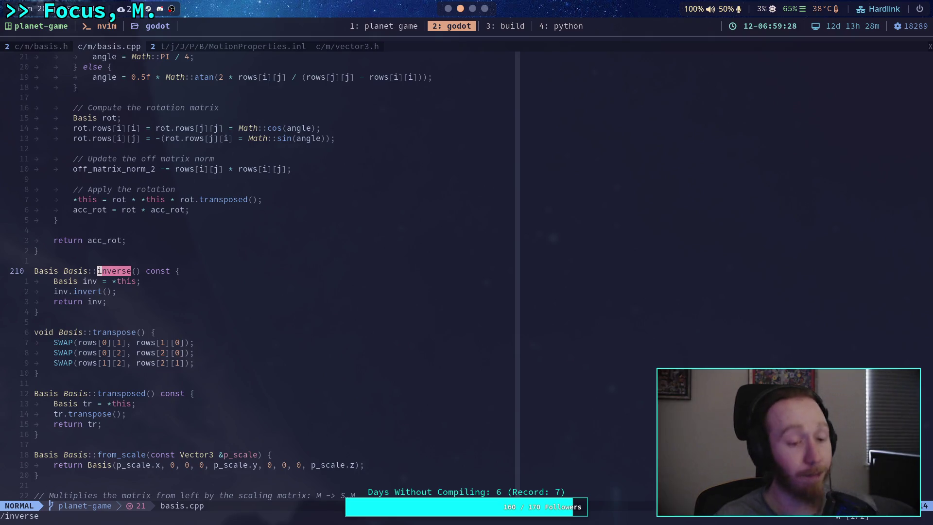
type("/invert")
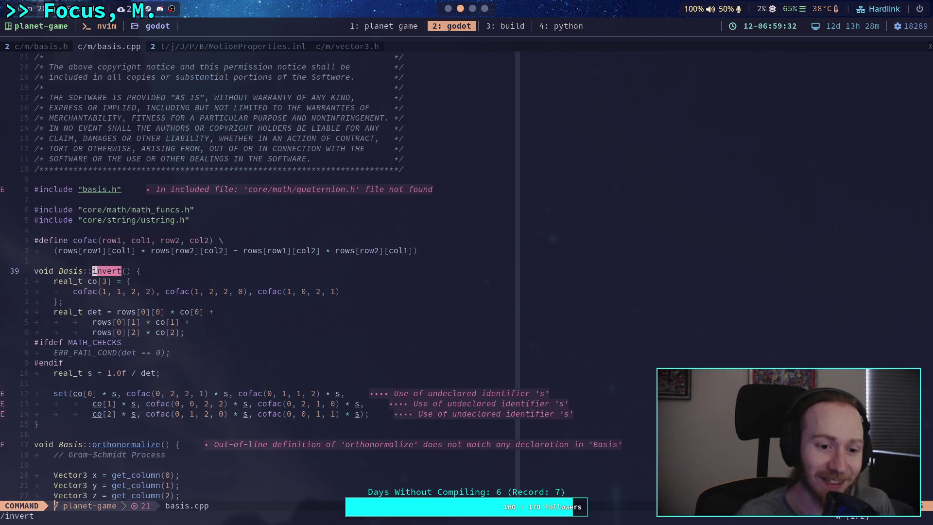
key("Return")
scroll(236, 265, "down", 1)
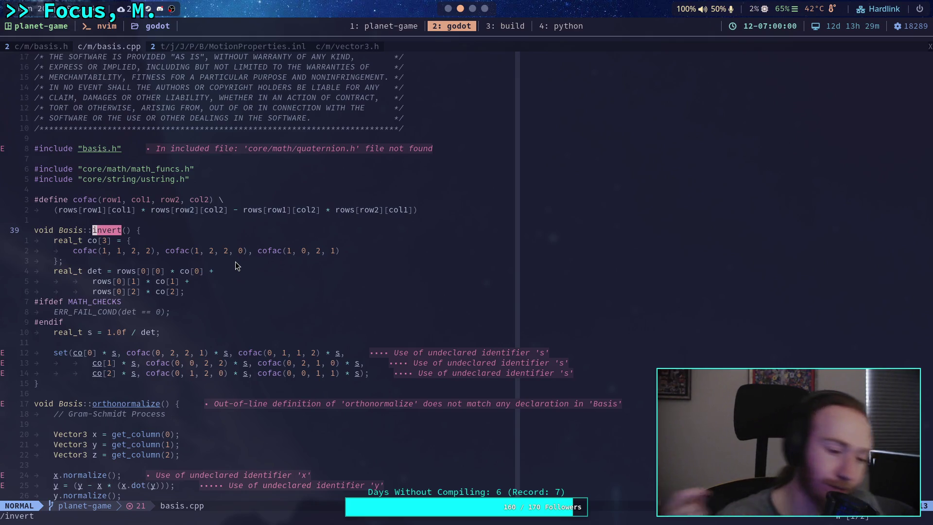
- Cycle through the build, python and planet-game workspaces to vector_scratch.py, then Godot
left_click(511, 26)
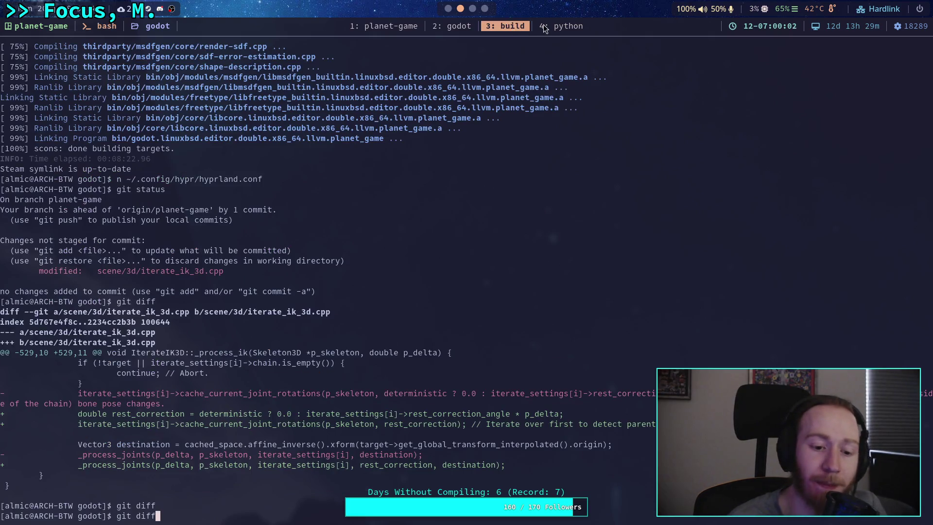
left_click(544, 26)
left_click(365, 27)
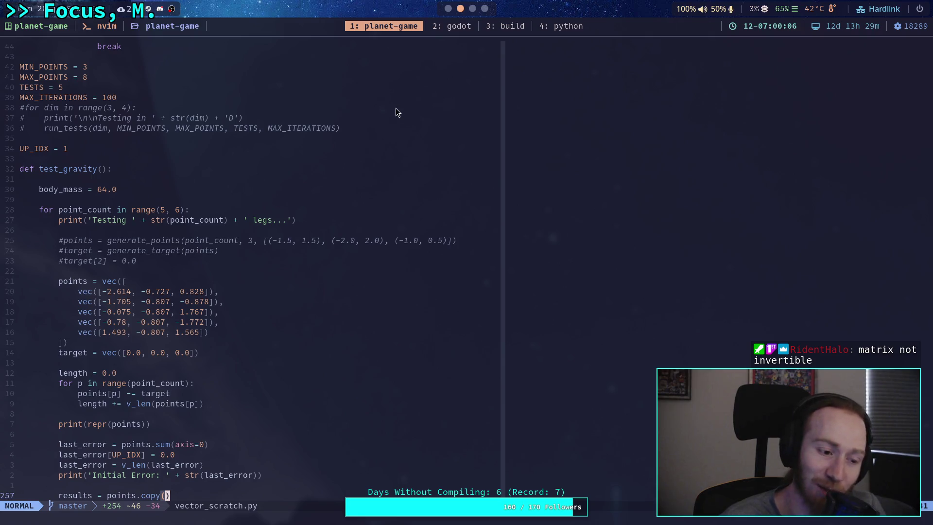
left_click(459, 27)
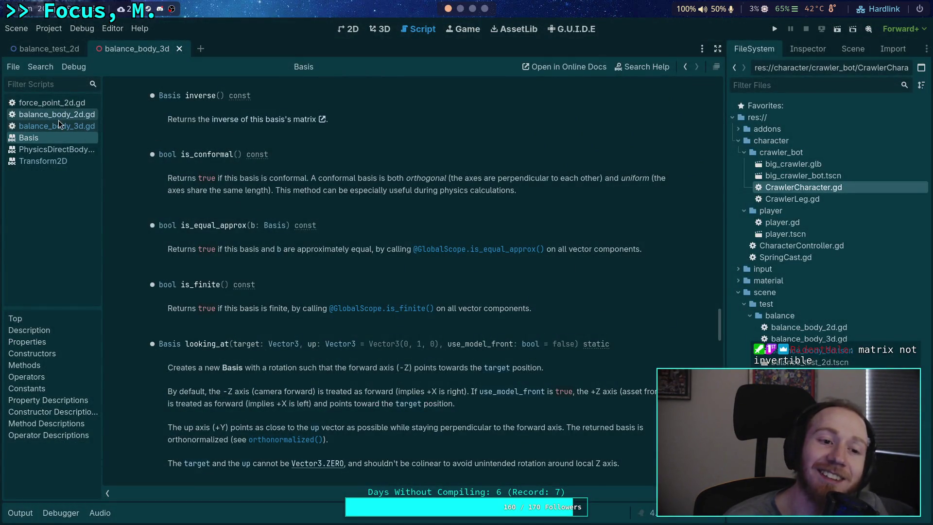
- Close force_point_2d.gd, balance_body_2d.gd, and the PhysicsDirectBodyState2D and Transform2D docs
left_click(63, 104)
left_click(69, 115)
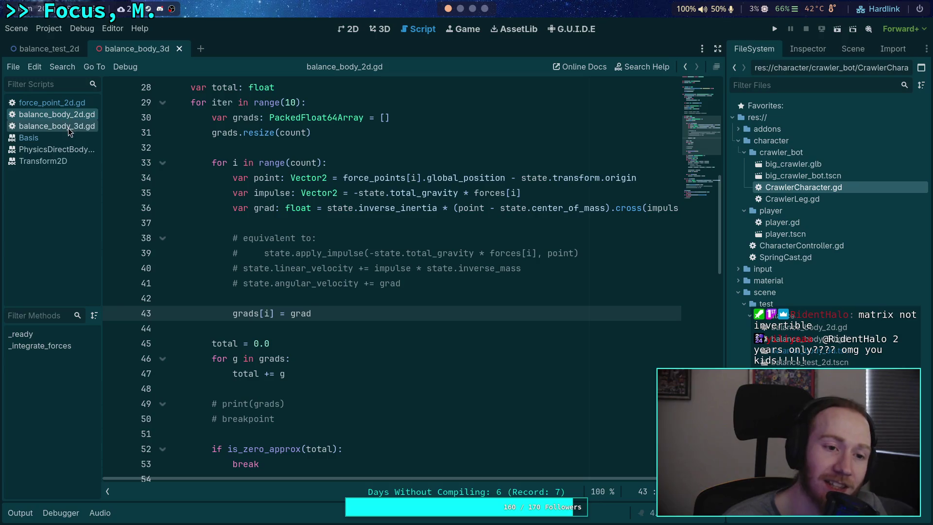
right_click(71, 105)
left_click(88, 140)
right_click(71, 109)
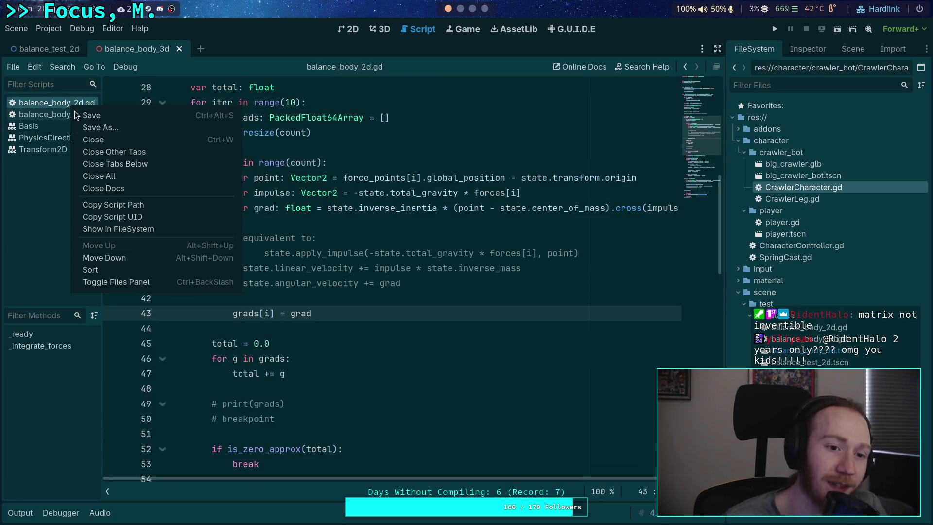
left_click(99, 144)
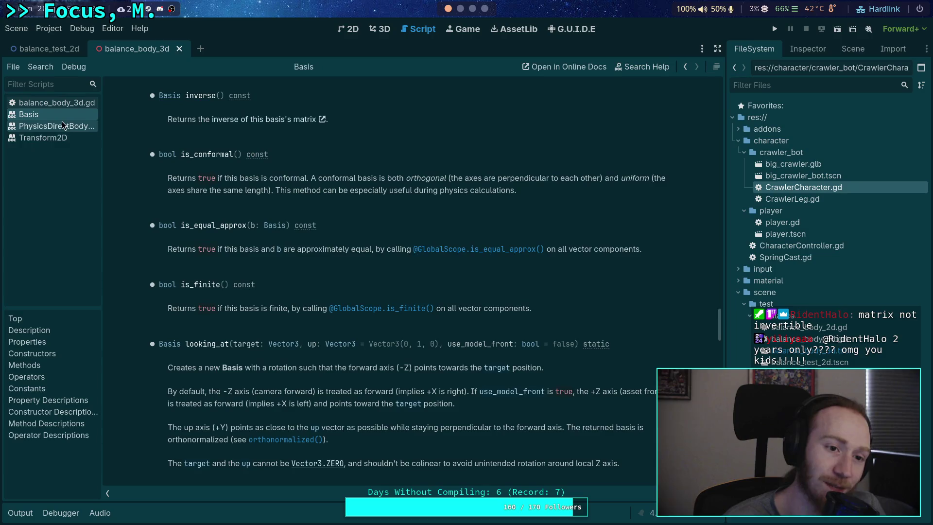
right_click(66, 129)
left_click(78, 137)
right_click(74, 127)
left_click(81, 136)
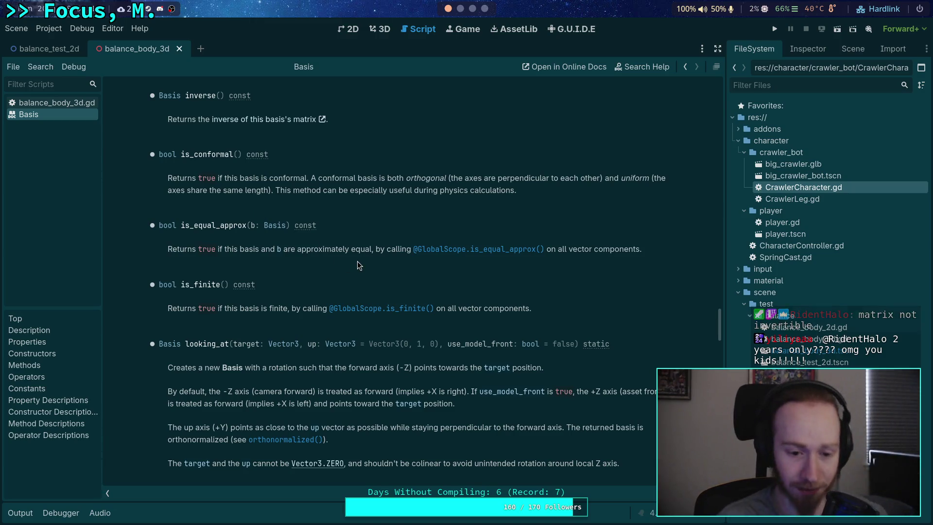
- Return to balance_body_3d.gd with the caret on line 72
scroll(337, 274, "up", 2)
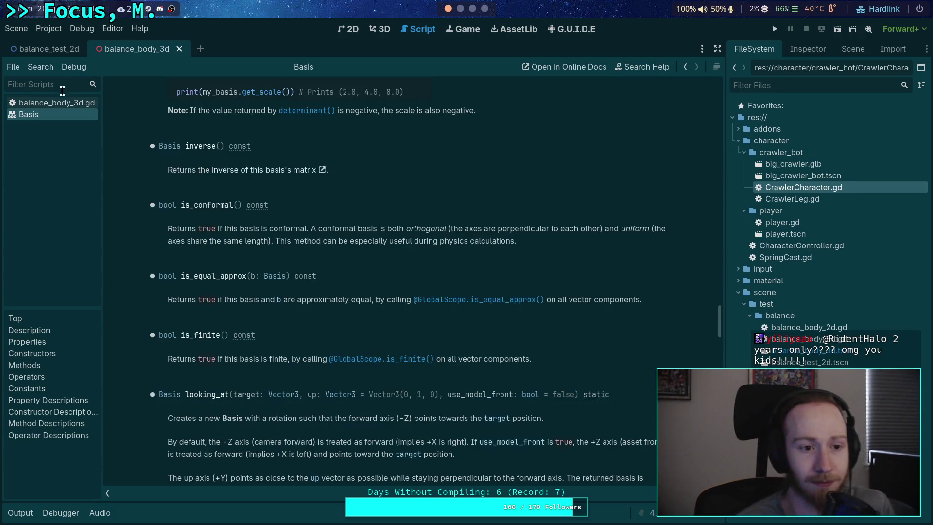
key("alt+Left")
left_click(345, 316)
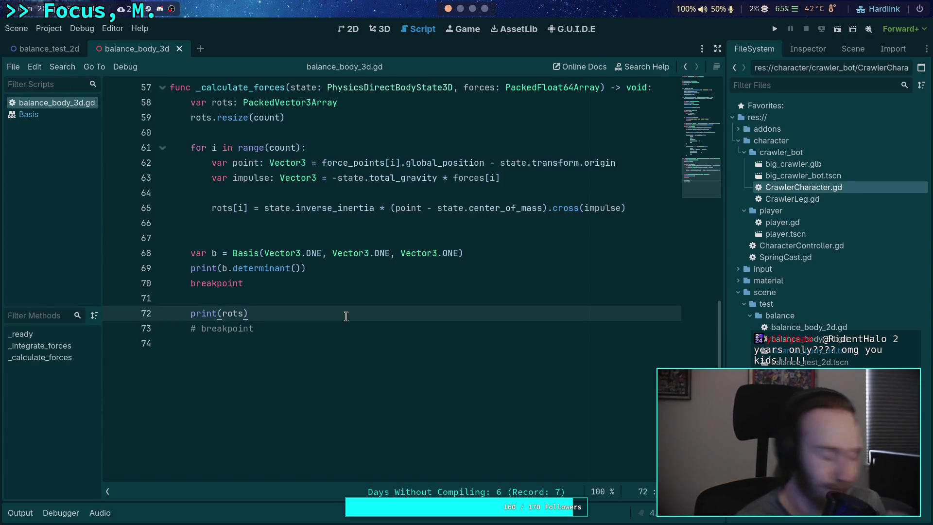
- Select the Basis(...) constructor on line 68 and show the Output log's 0.0 determinant
left_click_drag(480, 255, 196, 253)
left_click(25, 516)
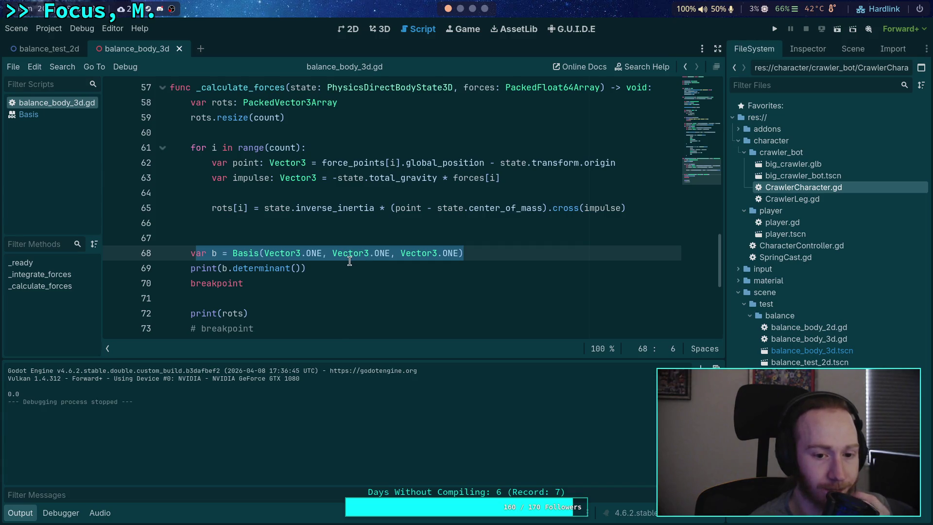
left_click(262, 253)
left_click_drag(234, 253, 498, 249)
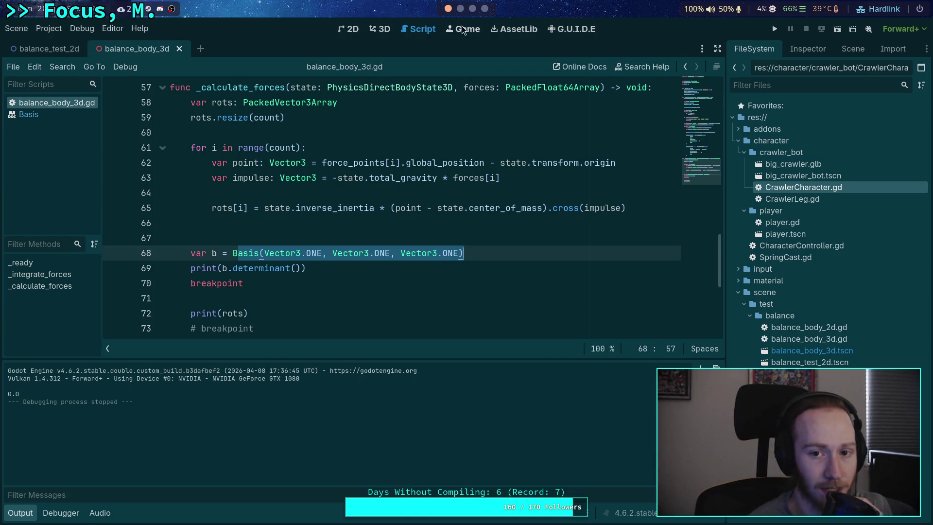
scroll(460, 29, "down", 3)
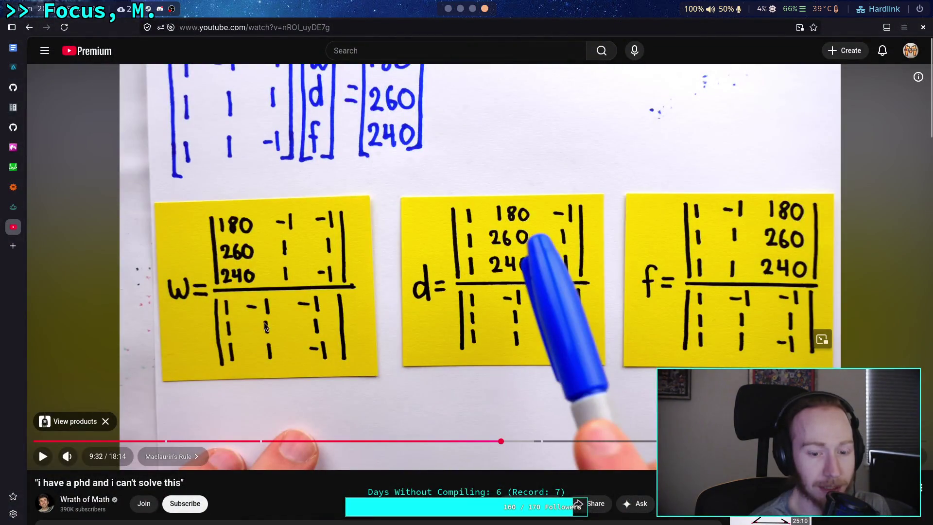
key("super+1")
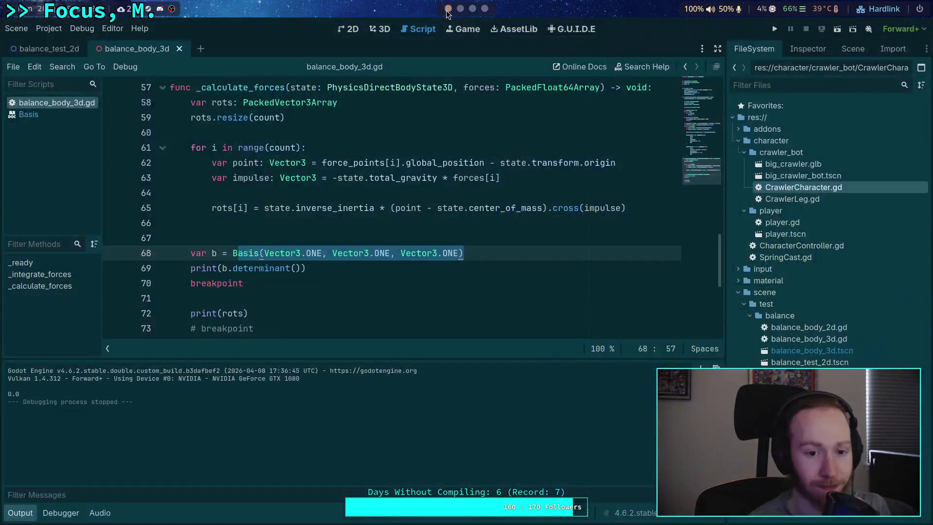
mouse_move(424, 157)
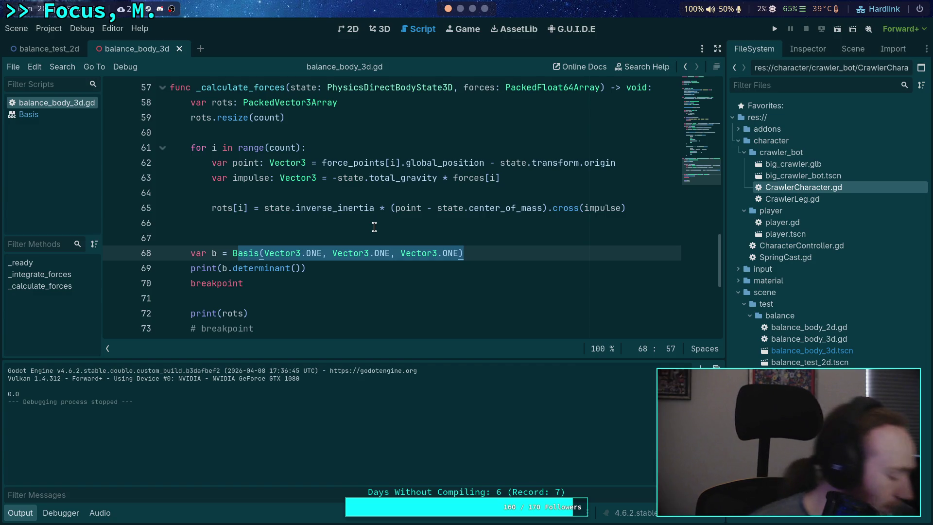
key("super+2")
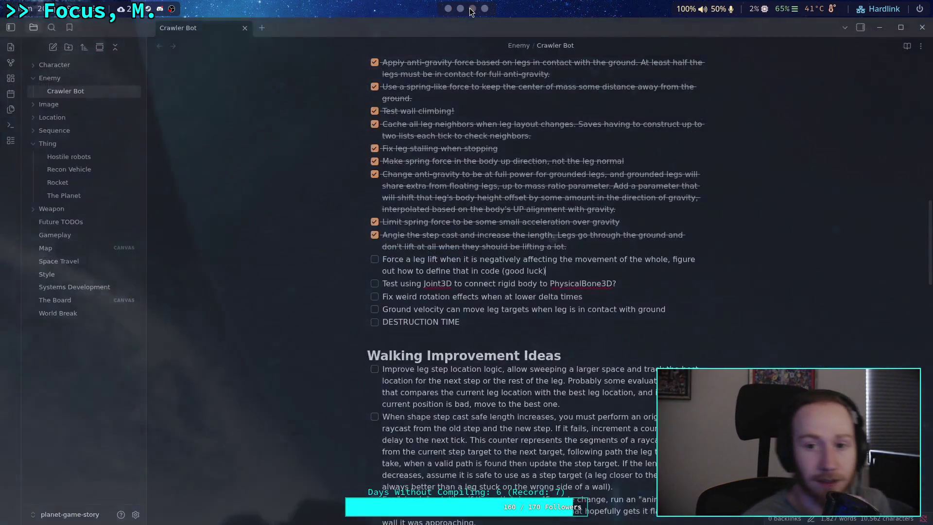
- Play the determinant video, pause on the 3×3 formula, then rewind to 7:24
key("super+4")
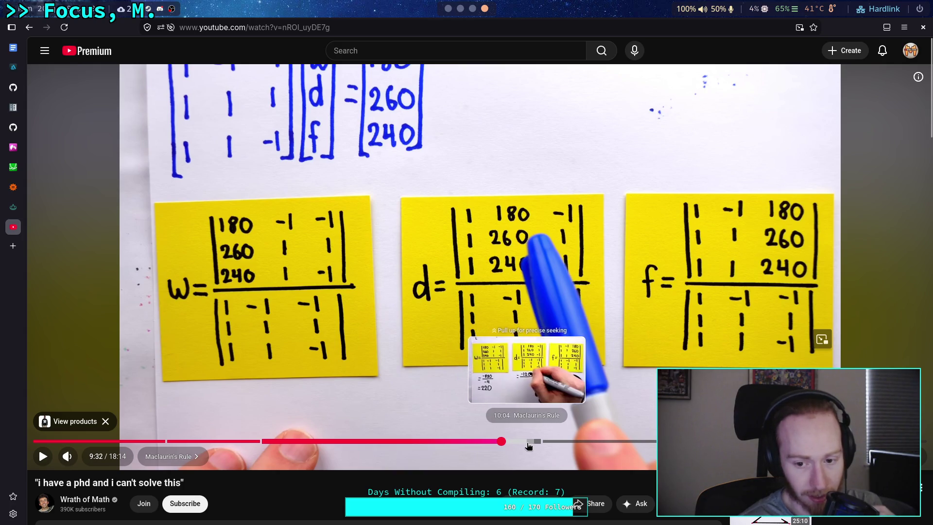
left_click(375, 463)
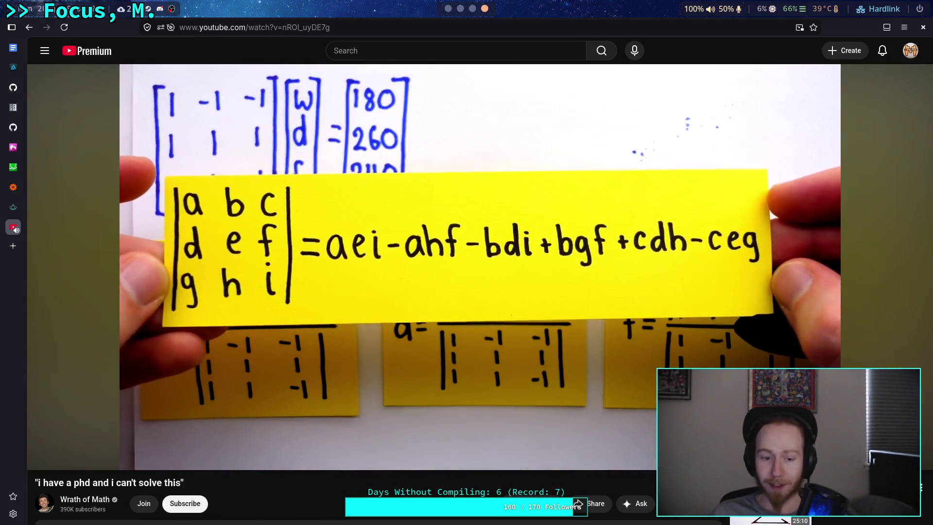
key("j")
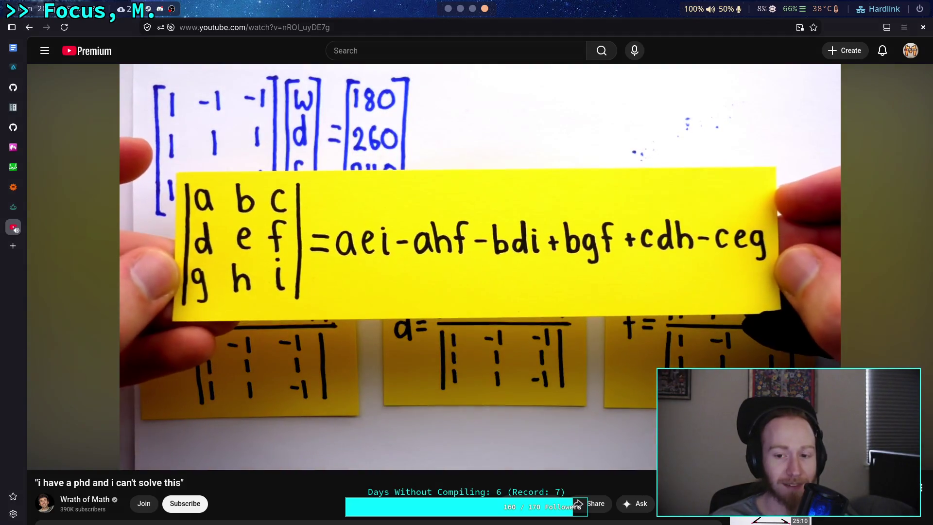
key("space")
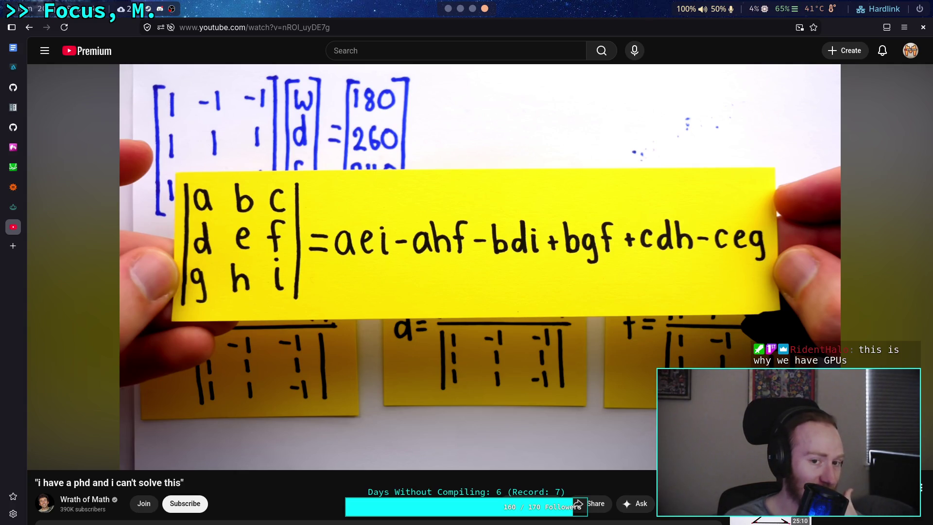
key("space")
key("space")
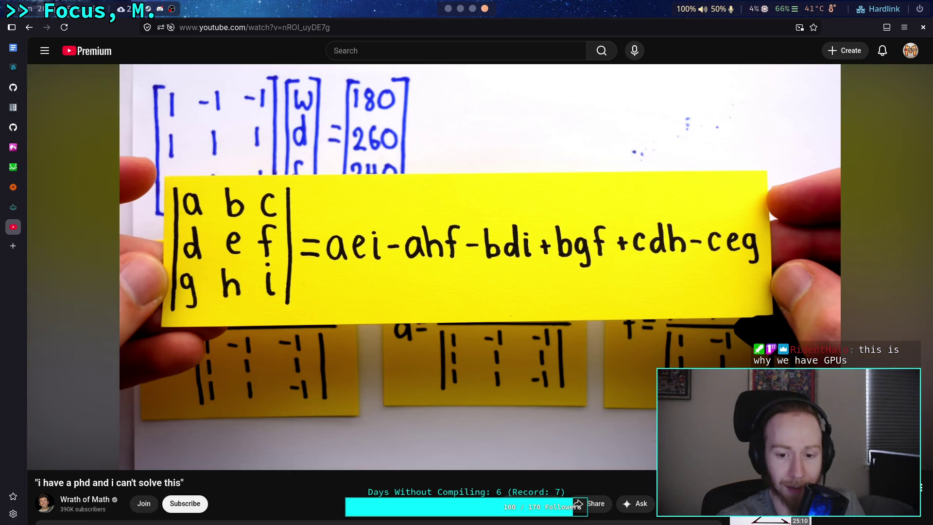
key("space")
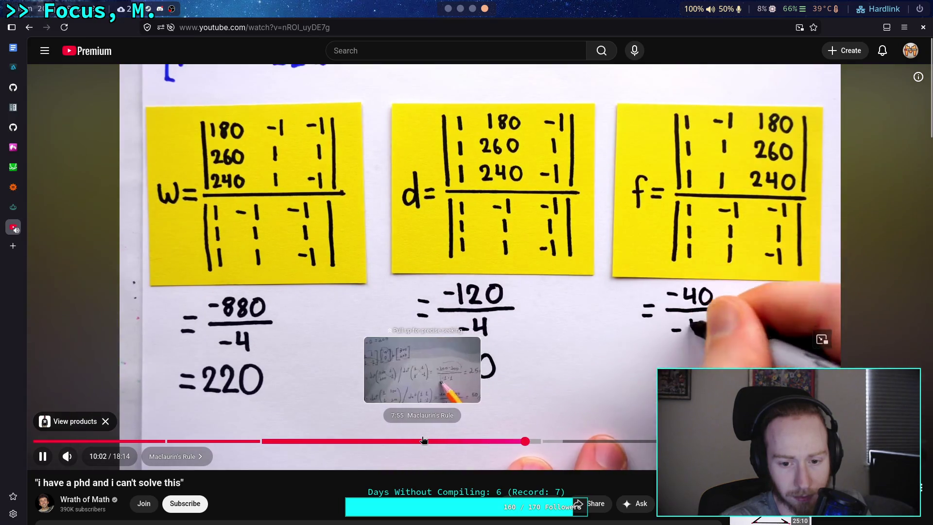
left_click(397, 440)
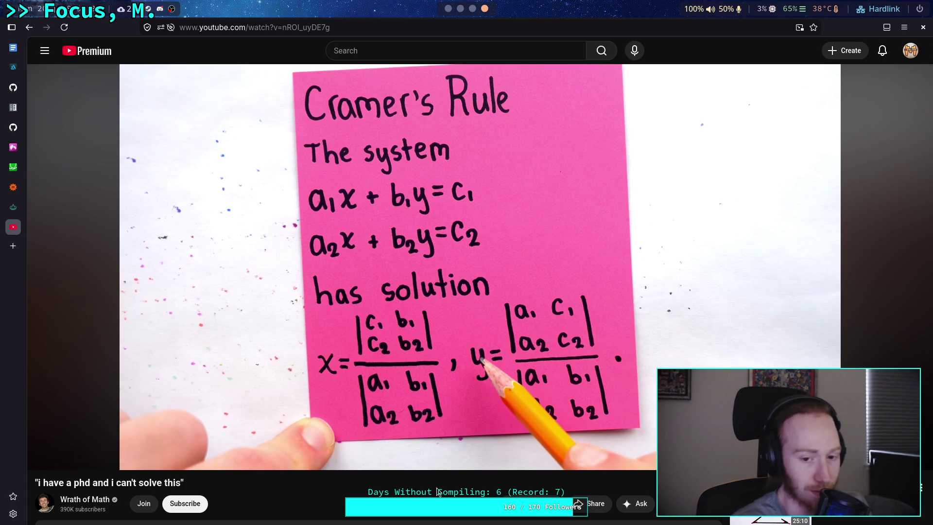
- After the Cramer's Rule section, switch to basis.cpp's Basis::invert() in Neovim
left_click(460, 8)
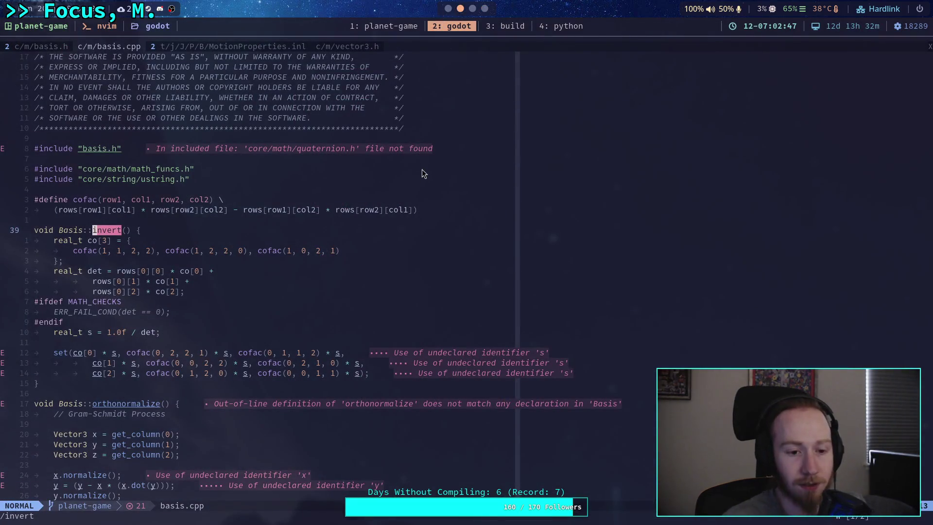
- Replace the first Vector3.ONE in line 68's Basis with ZERO, then select the second ONE
left_click(448, 8)
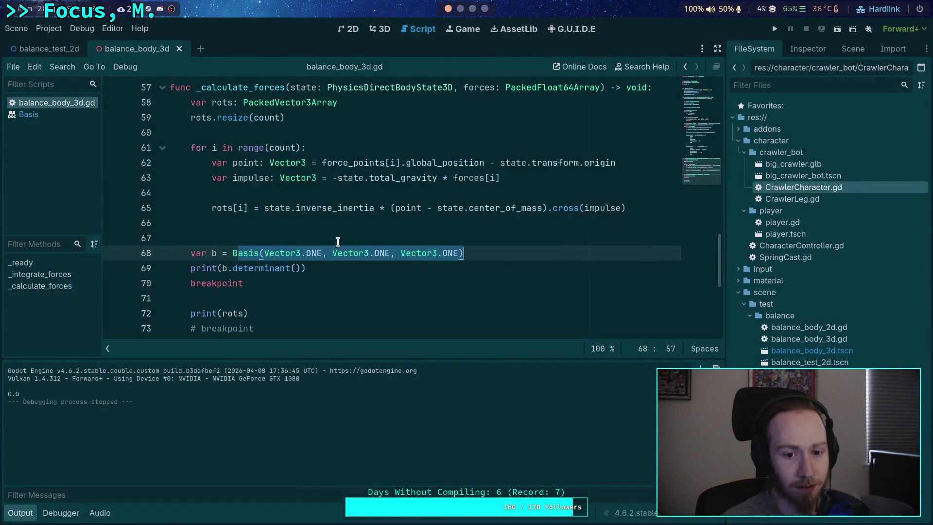
left_click(239, 241)
mouse_move(239, 248)
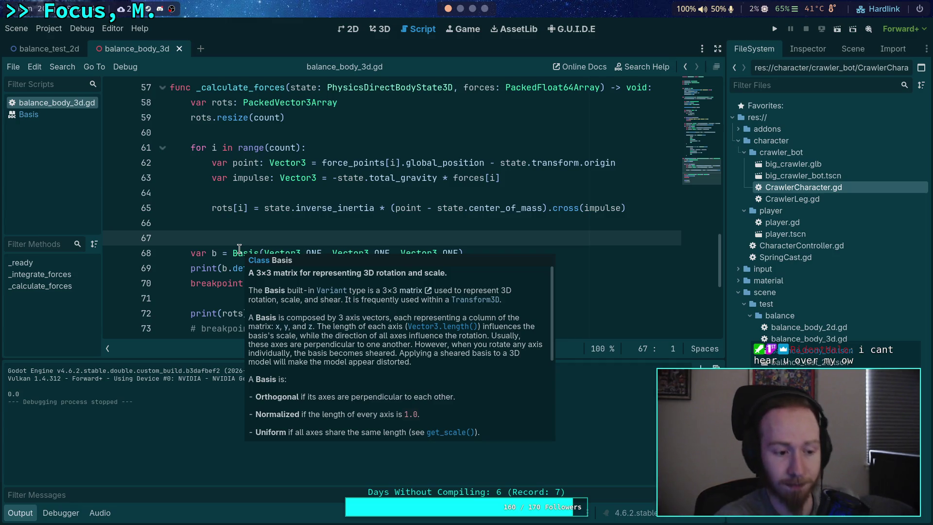
double_click(320, 251)
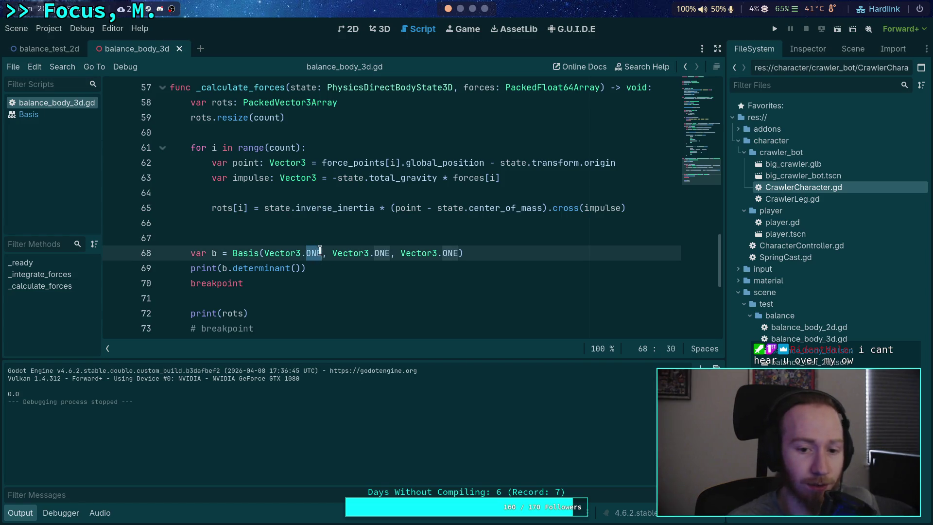
type("ZERO")
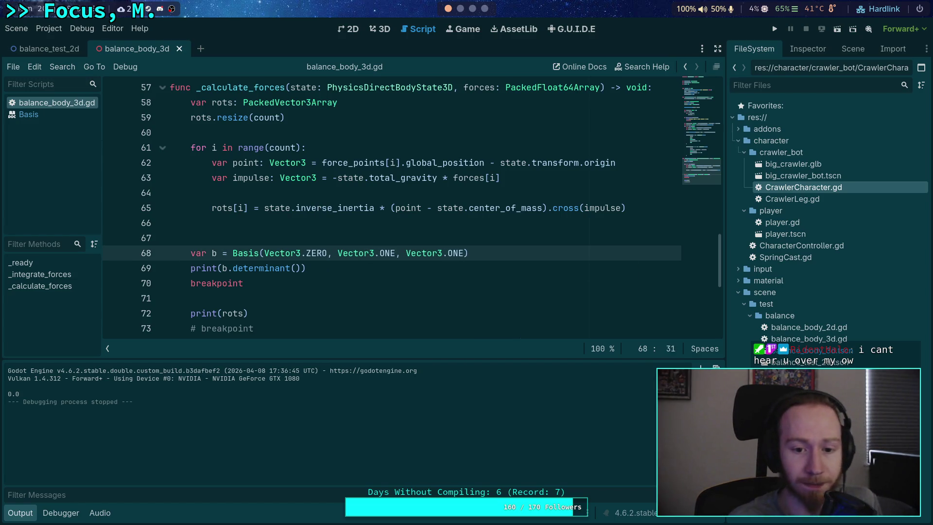
key("Left")
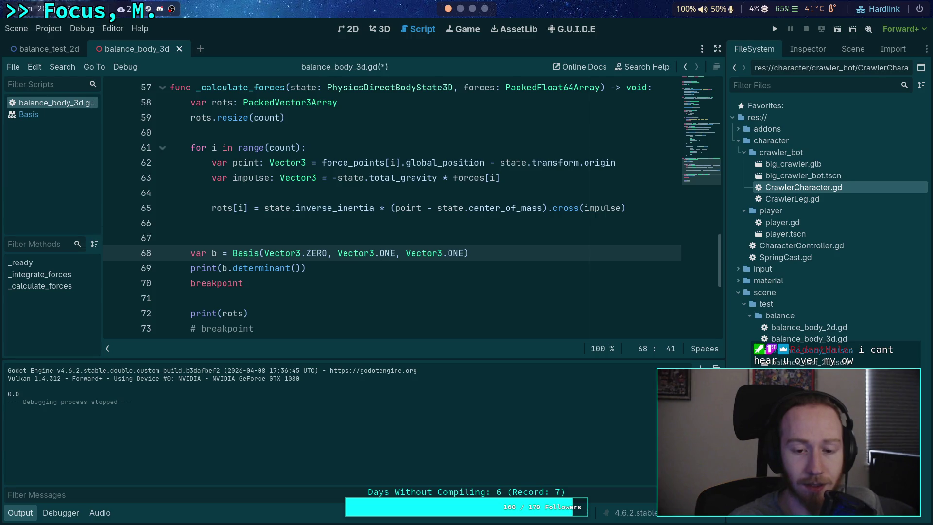
key("shift+Right")
key("shift+Right")
key("shift+Right")
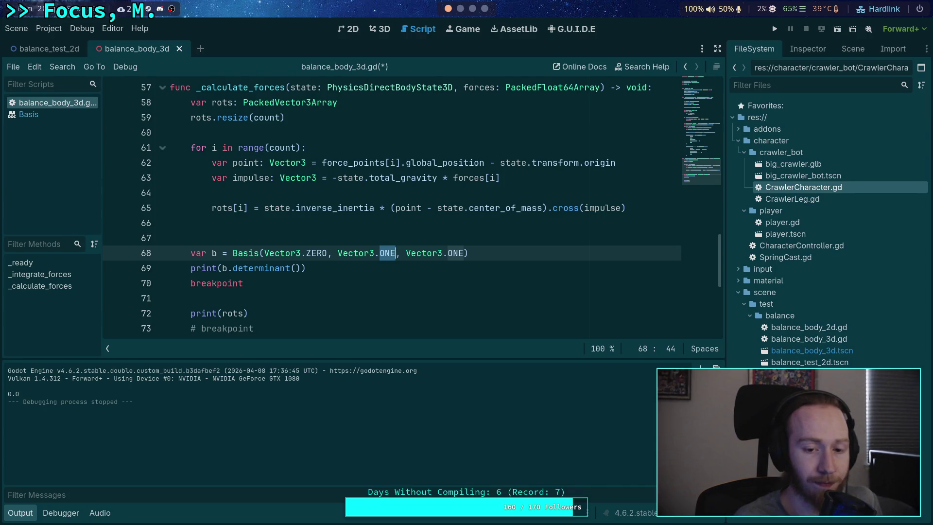
left_click(460, 9)
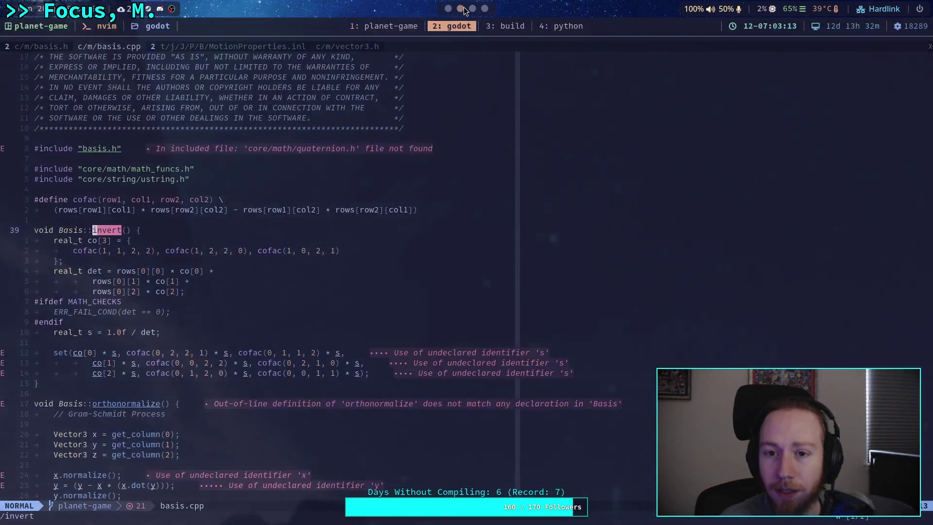
- Leave basis.cpp and return to the Cramer's Rule video, paused at 7:24
left_click(472, 8)
left_click(485, 8)
mouse_move(477, 230)
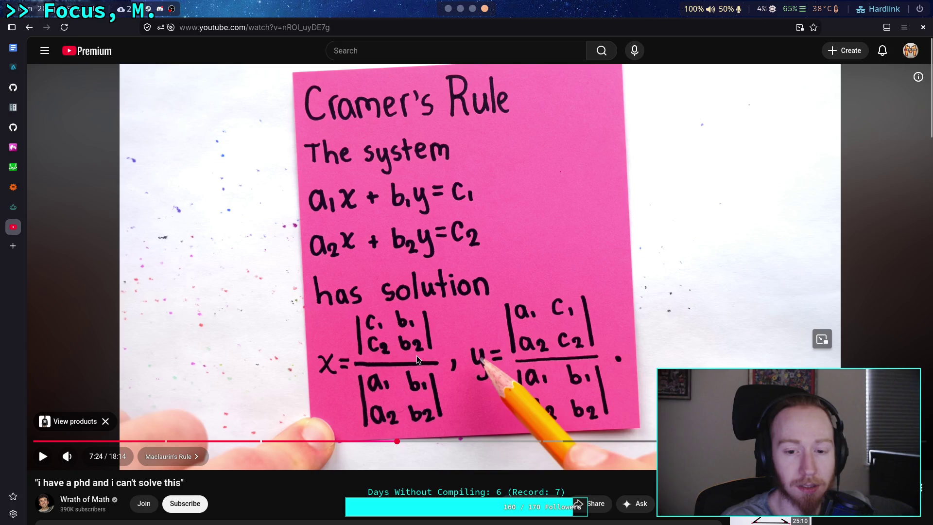
- Resume the Cramer's Rule video after a brief play-and-pause
left_click(457, 352)
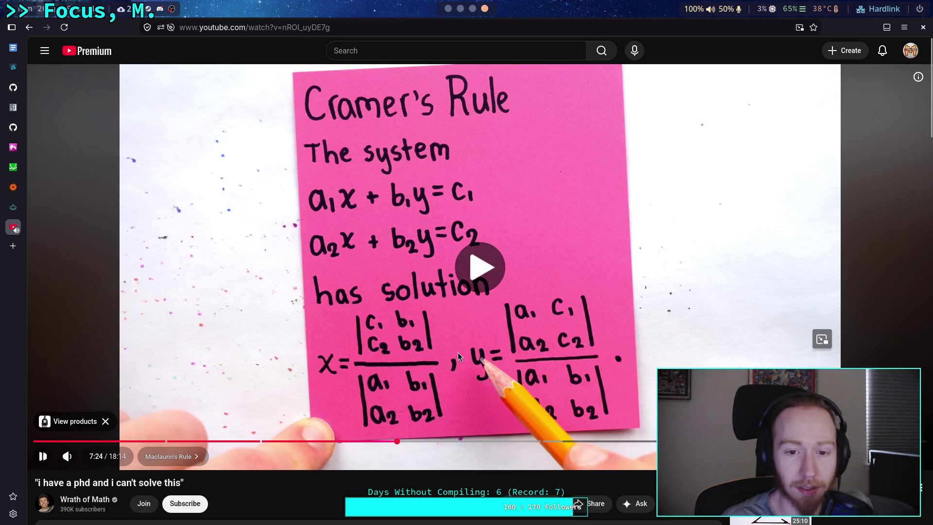
left_click(450, 352)
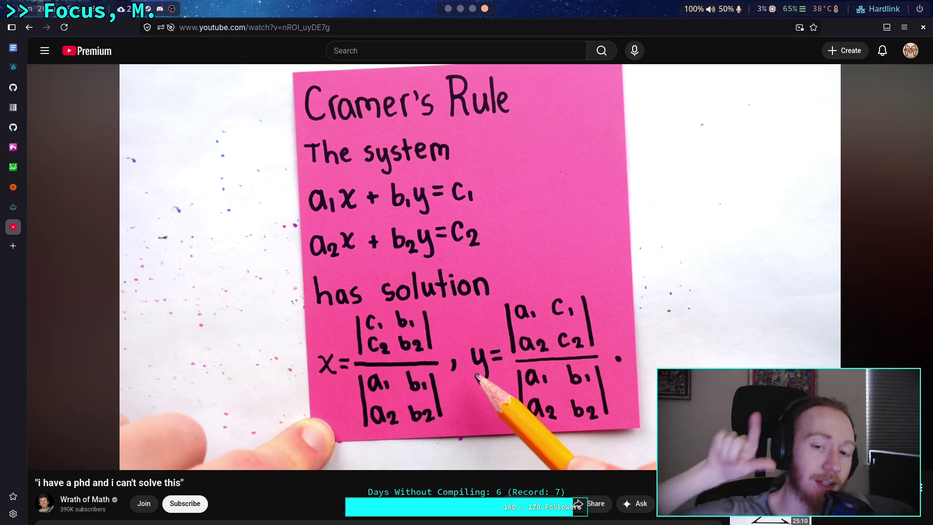
mouse_move(483, 340)
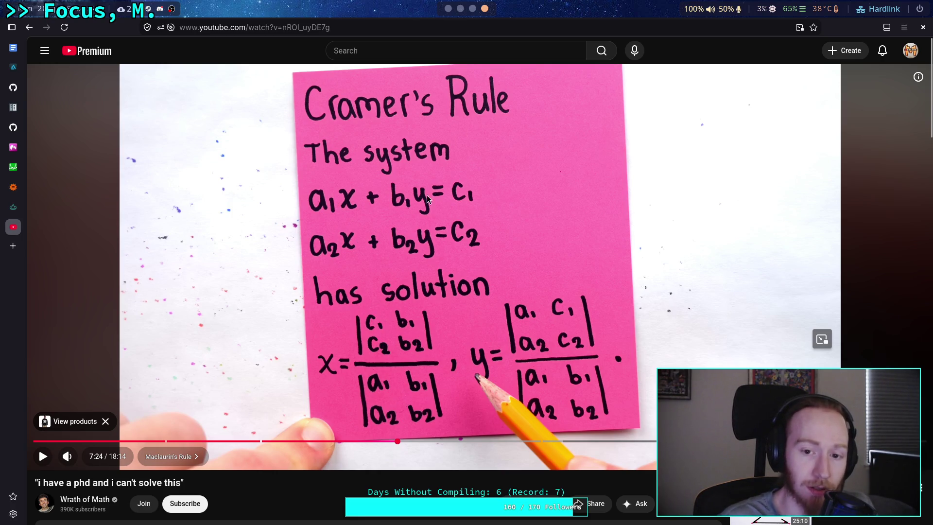
left_click(427, 313)
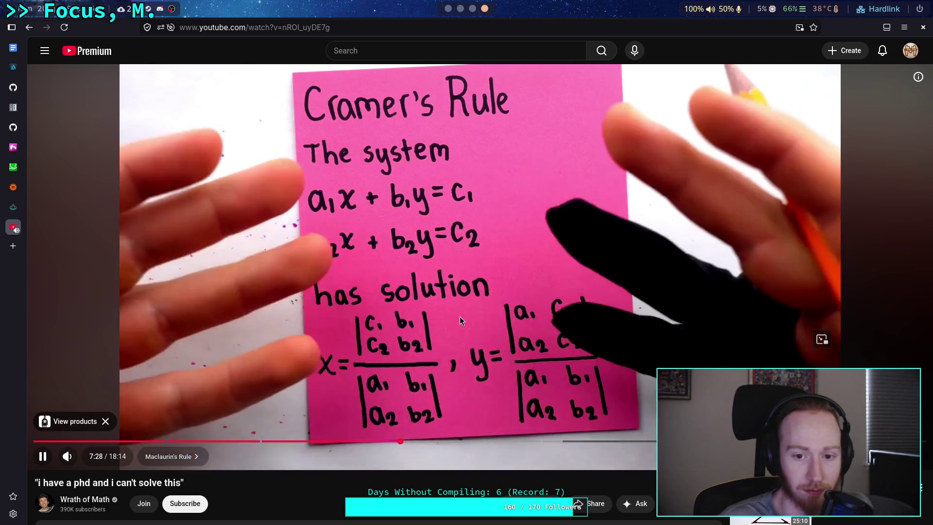
- Skip ahead to 9:25 and pause on the w, d, f matrix equation
mouse_move(467, 317)
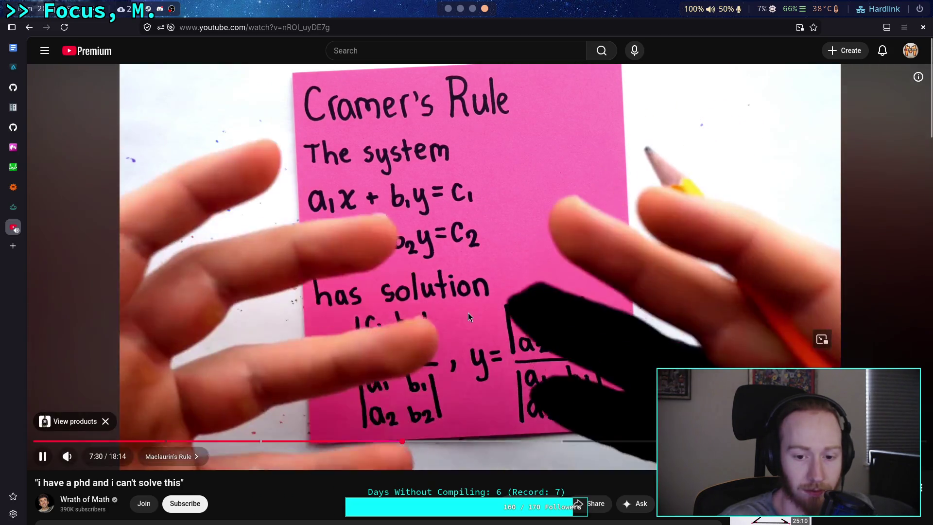
key("Right")
key("Right")
key("Right")
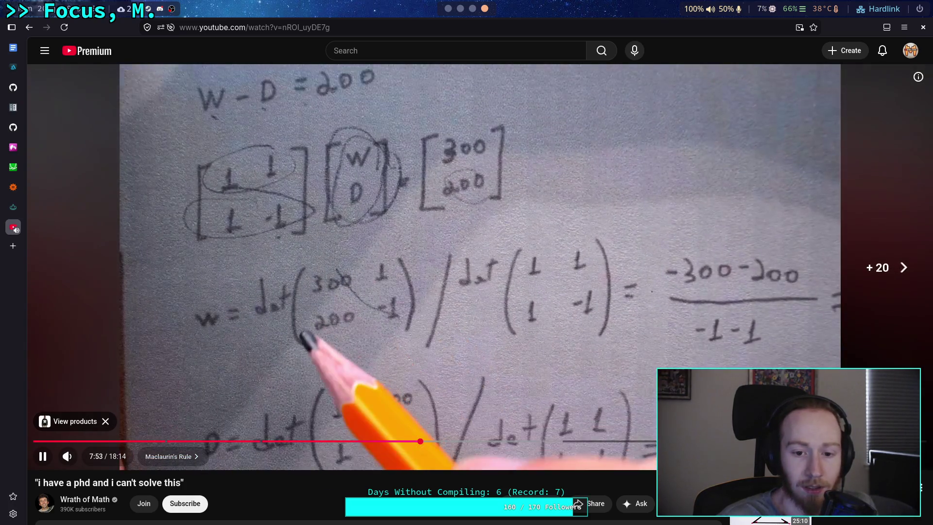
key("Right")
key("Right")
key("Right")
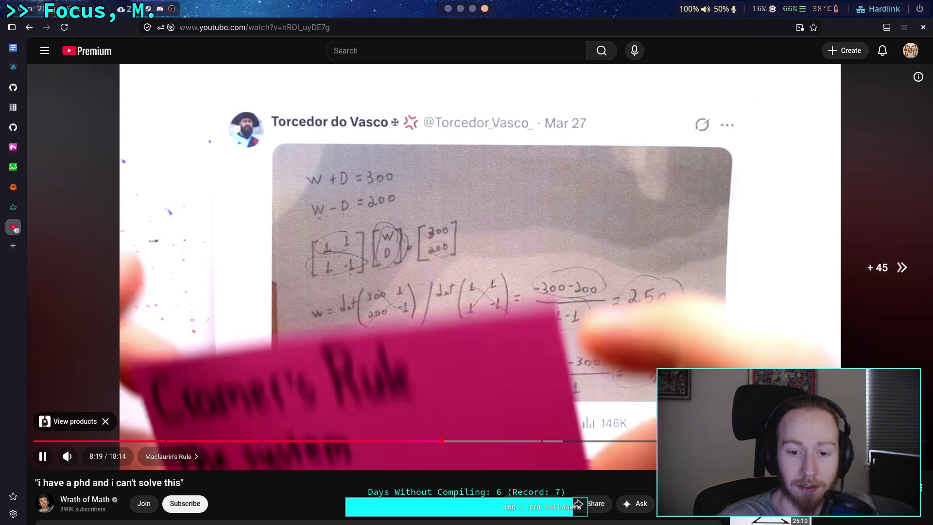
key("Right")
key("Right")
key("Right")
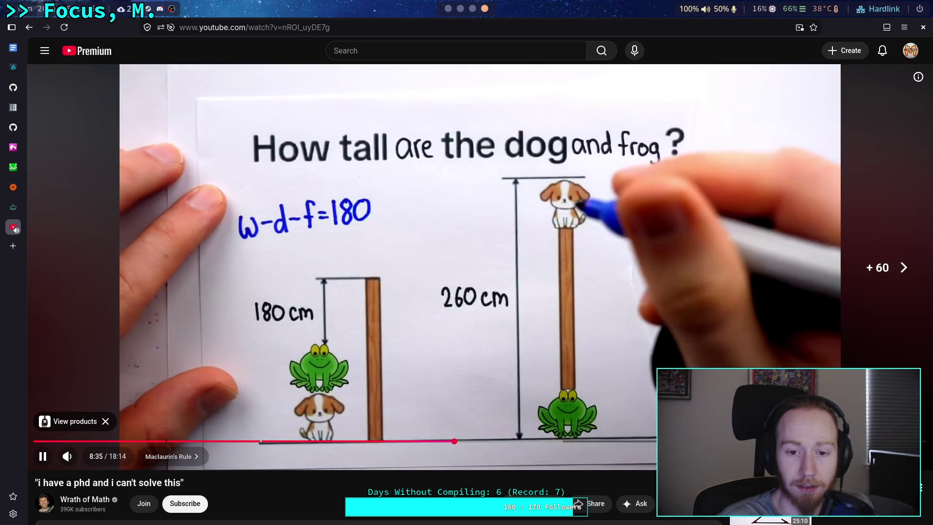
key("Right")
key("Right")
key("Right")
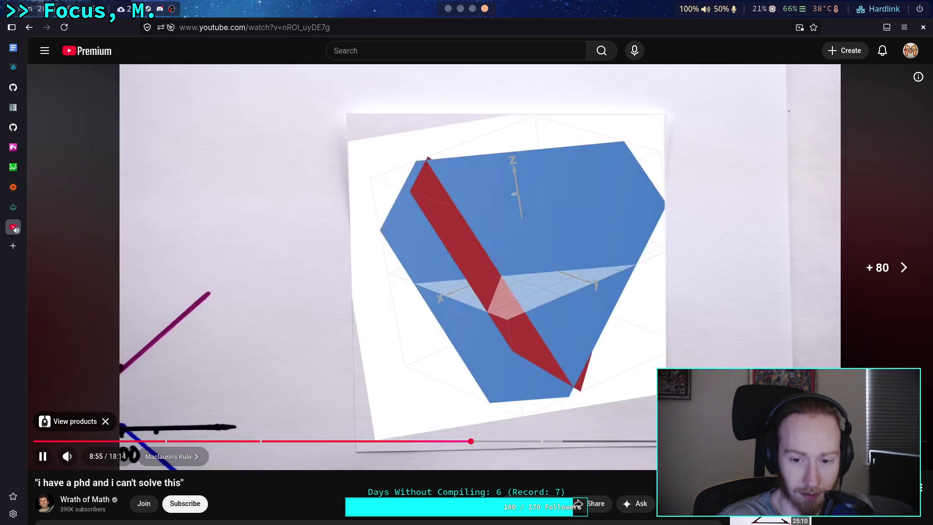
key("Right")
key("Right")
key("Right")
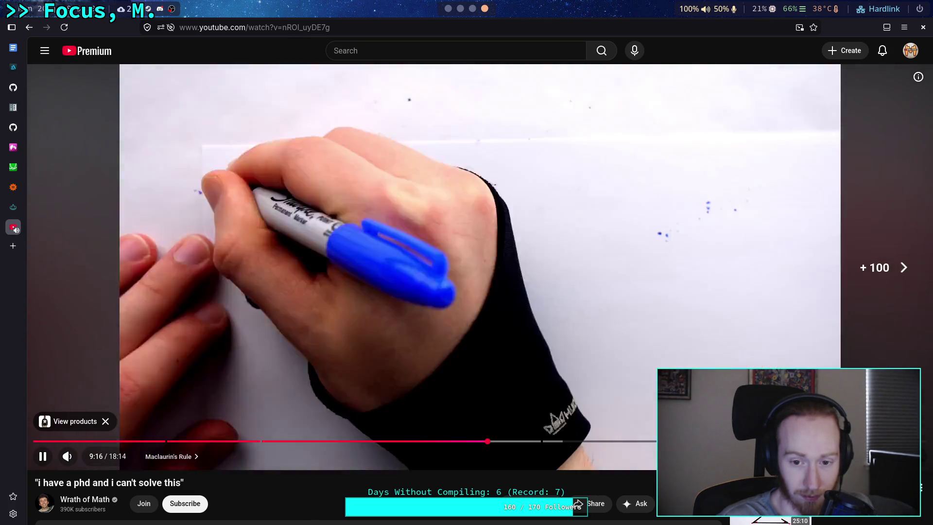
key("Right")
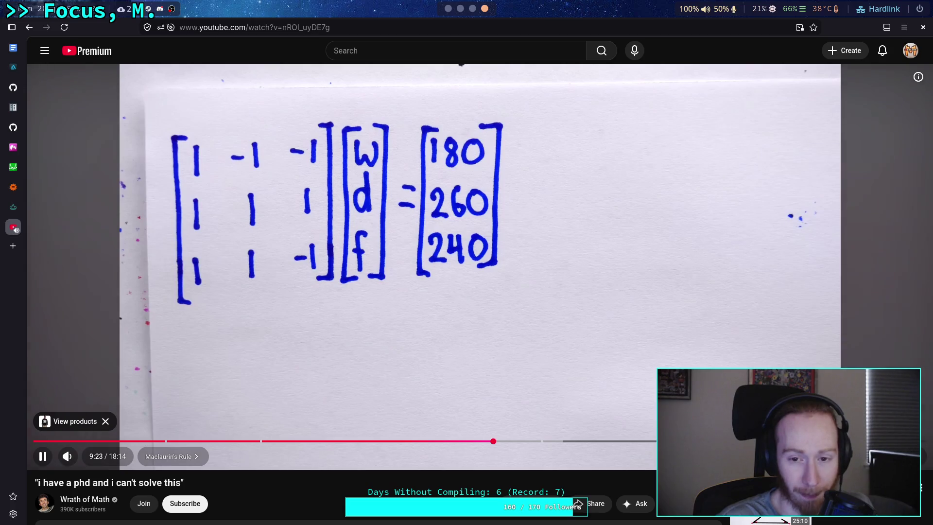
left_click(434, 176)
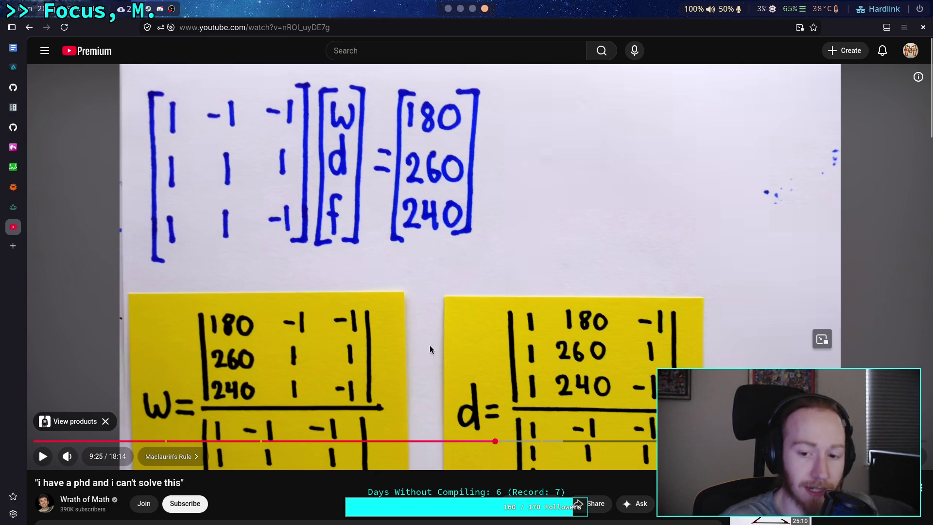
- Back in Godot, run the Basis(Vector3.ZERO, Vector3.ONE, Vector3.ONE) test, check the output, and stop it
left_click(462, 9)
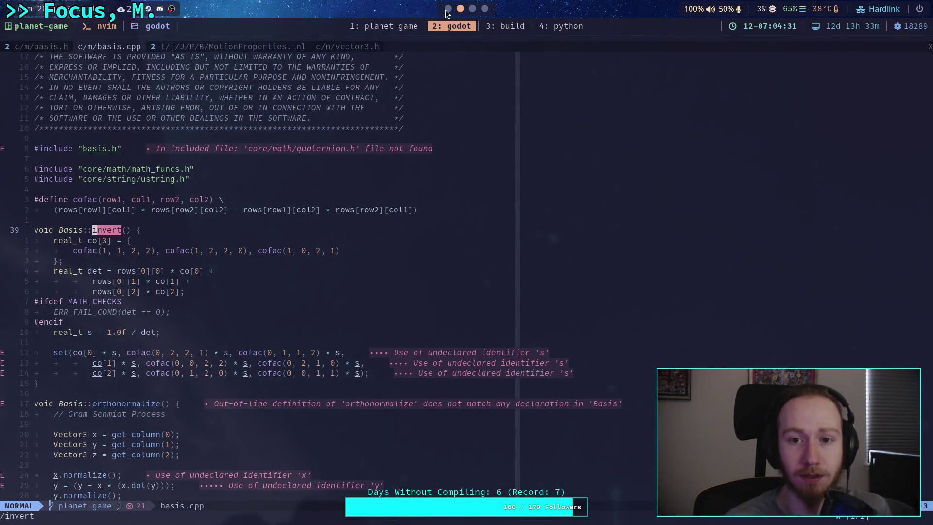
left_click(447, 9)
left_click(446, 248)
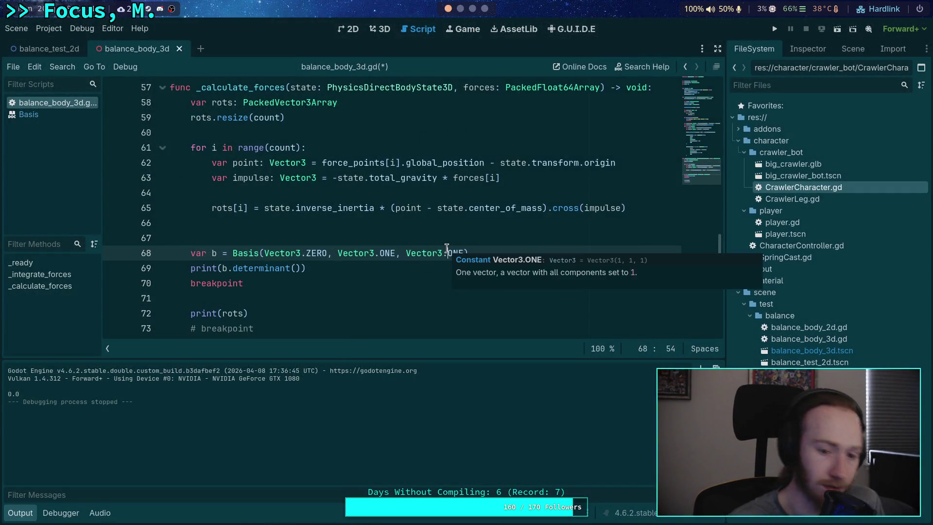
left_click(780, 29)
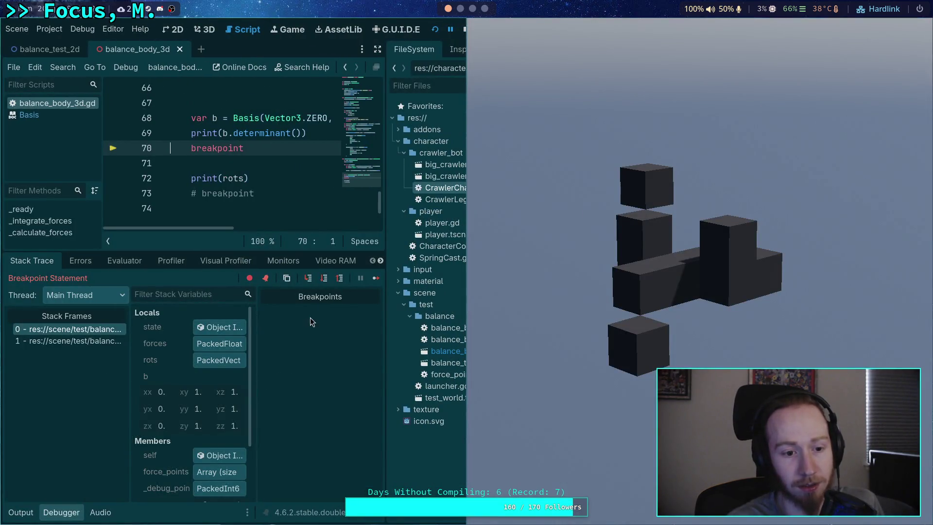
left_click(26, 507)
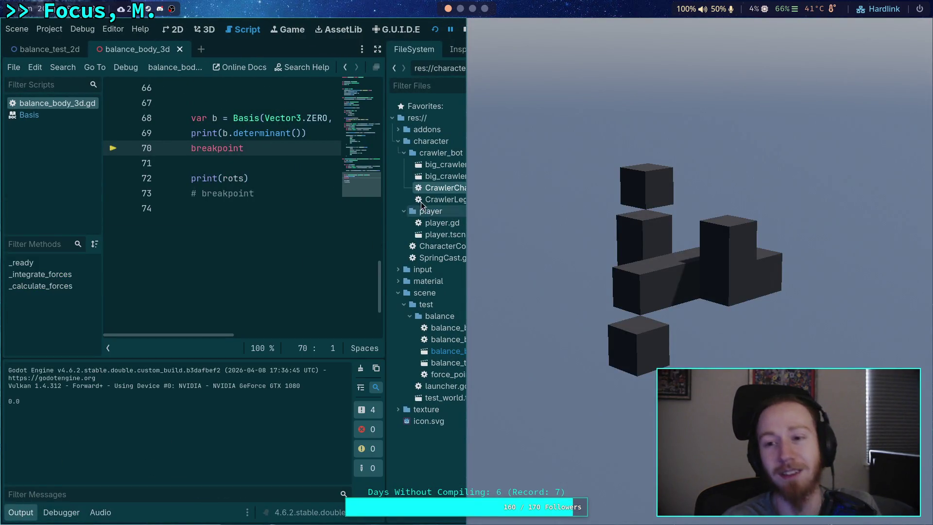
left_click(464, 30)
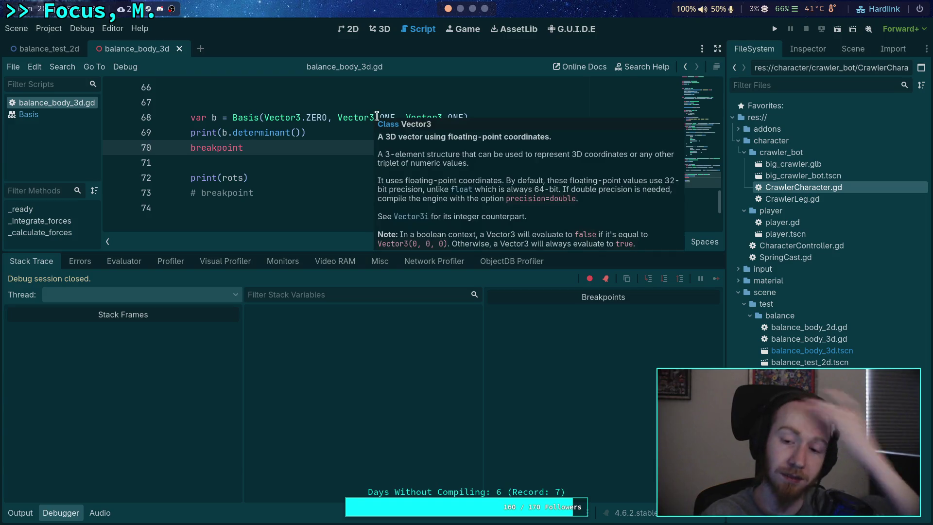
mouse_move(376, 116)
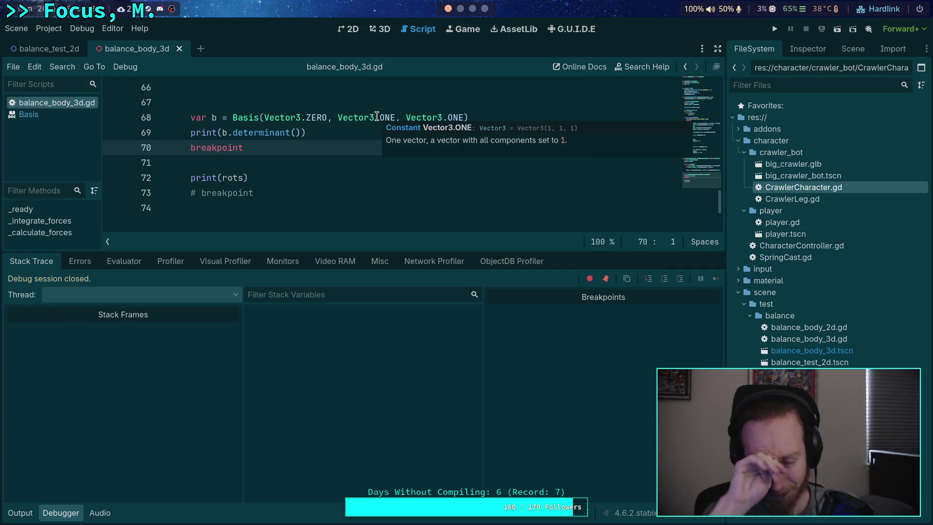
- Replace the second Vector3.ONE on line 68 with Vector3(0.5, -0.7, 0.1)
double_click(376, 117)
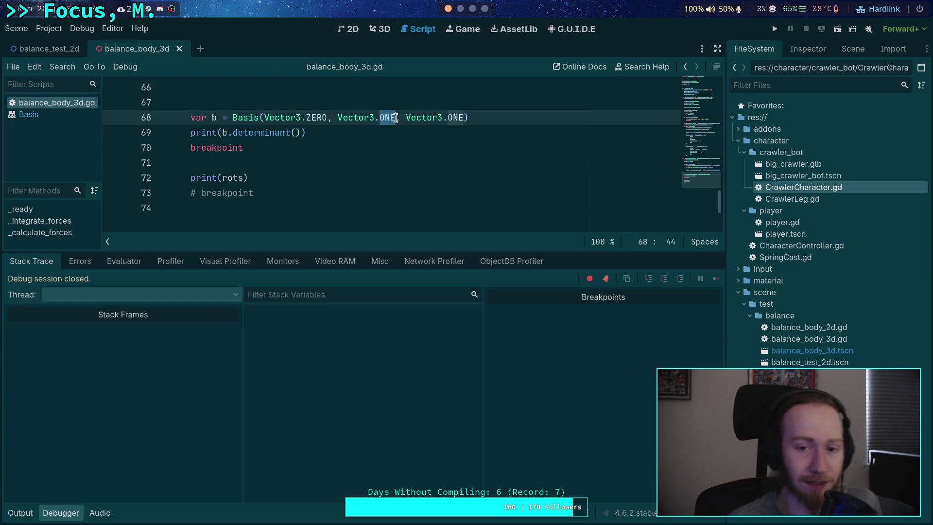
key("BackSpace")
key("BackSpace")
type("(1.0,")
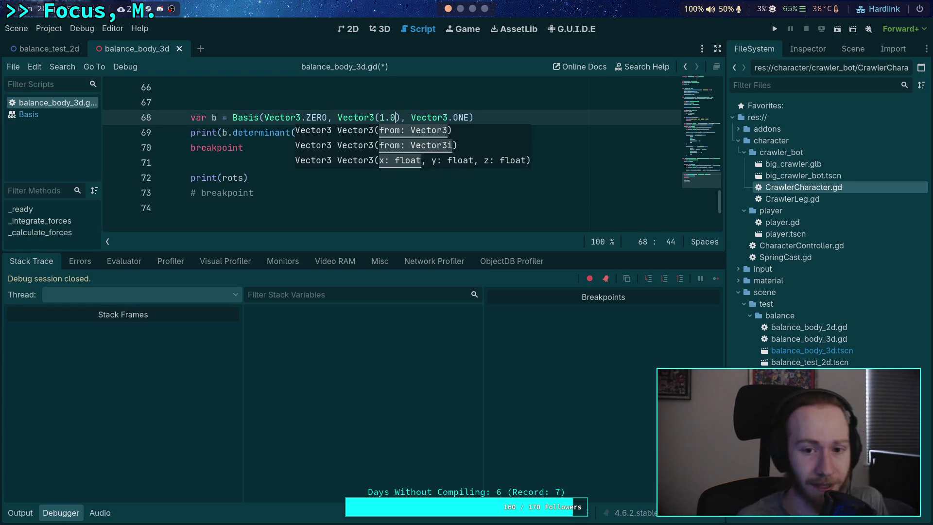
key("BackSpace")
key("BackSpace")
key("BackSpace")
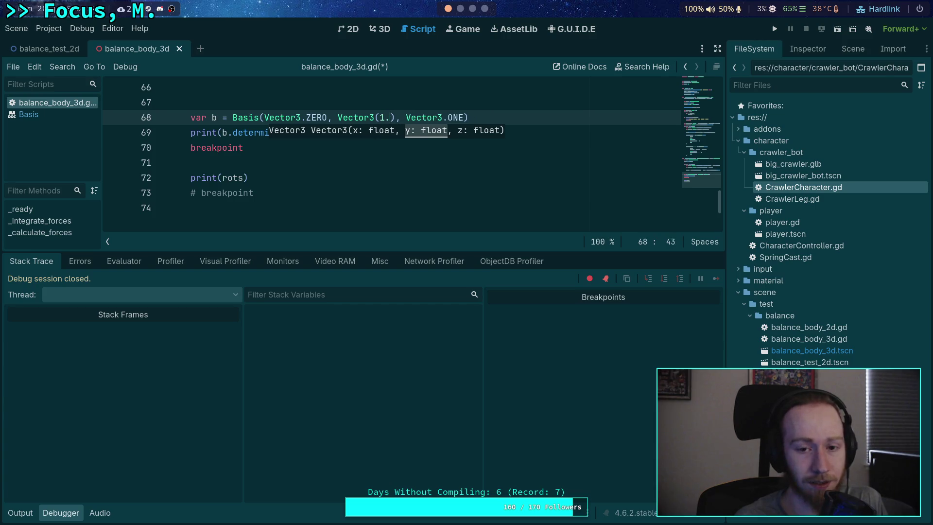
type("0.5, -0")
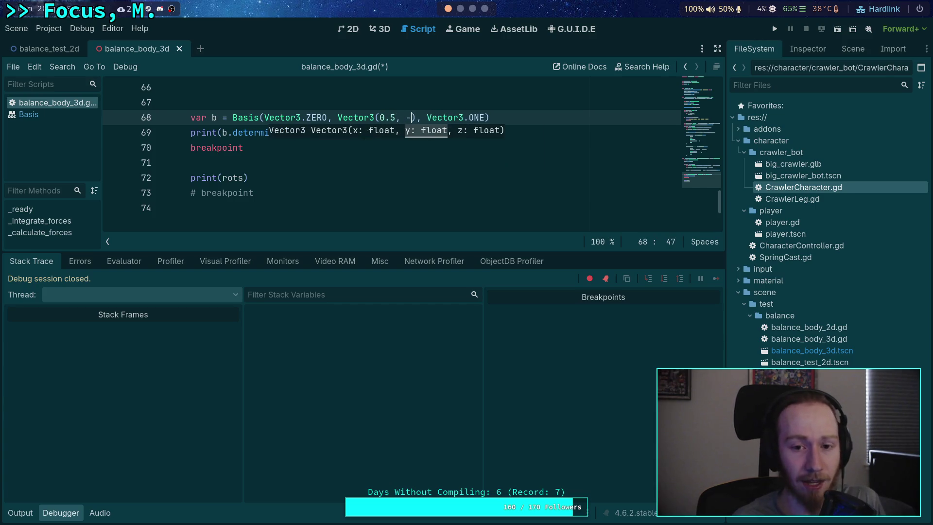
type(".7")
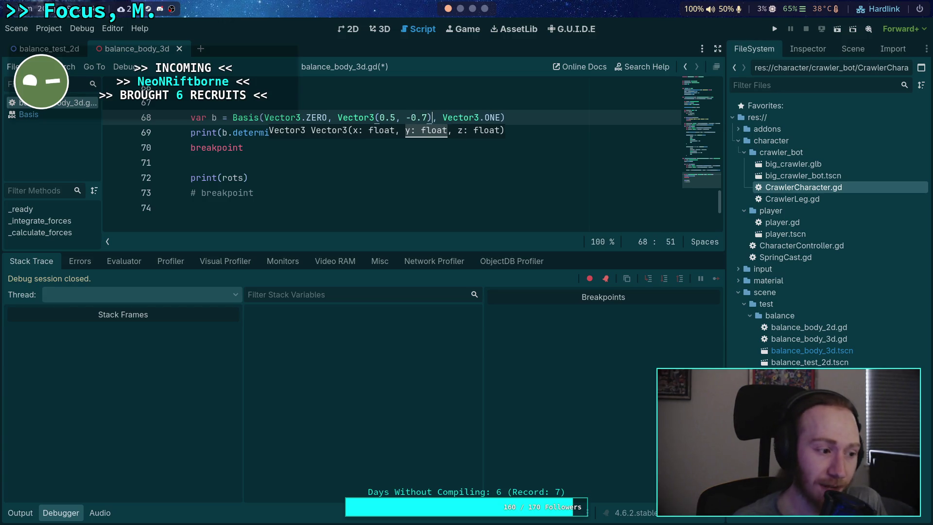
left_click(458, 117)
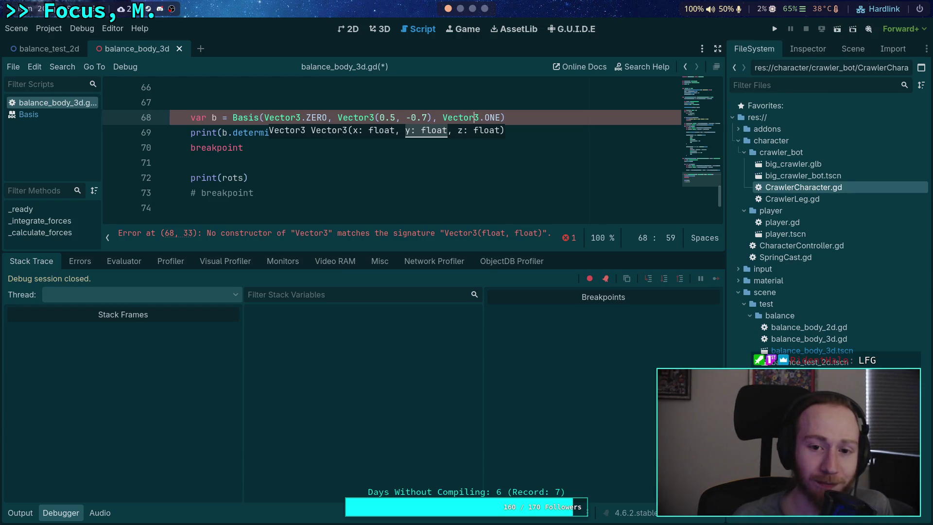
type(", 0.1")
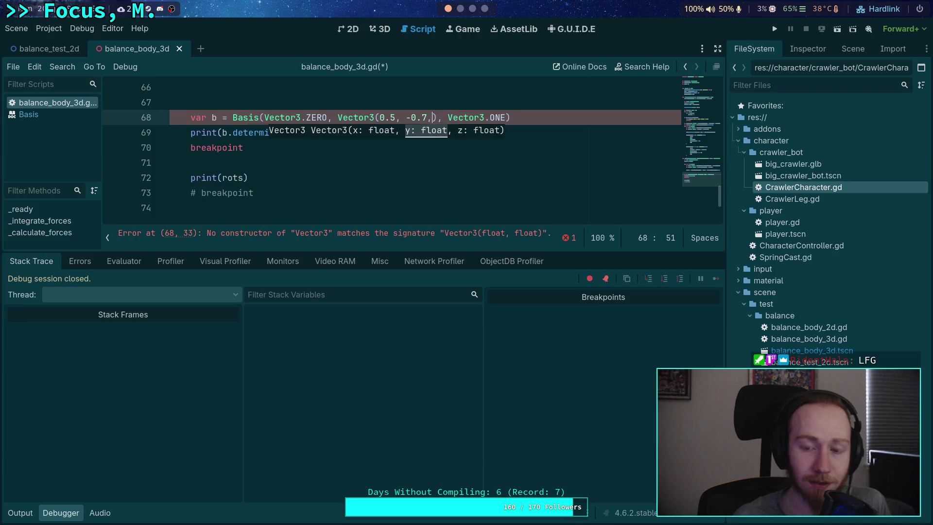
- Replace the third Vector3.ONE with Vector3(-0.2, 0.1, 0.05)
key("Right")
key("Right")
key("Right")
key("Delete")
key("Delete")
key("Delete")
type("(")
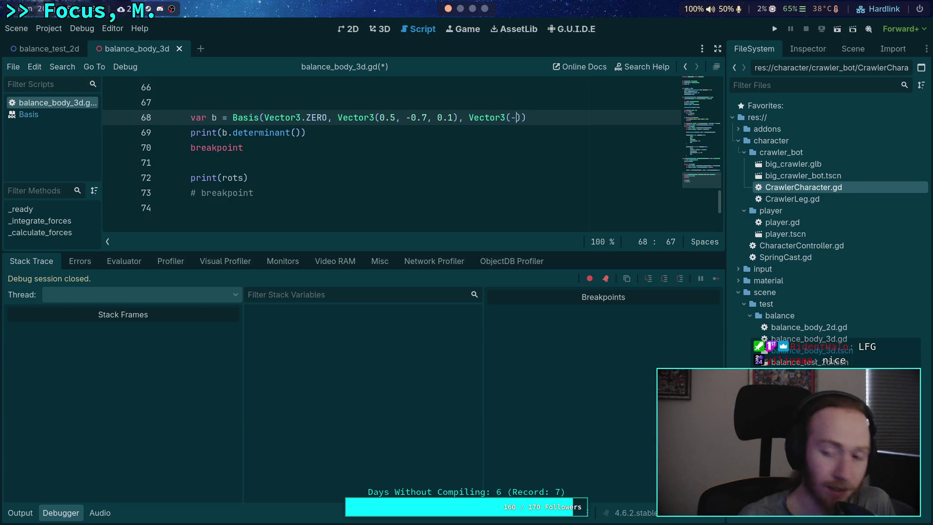
type("-0.2, 0.1, 0")
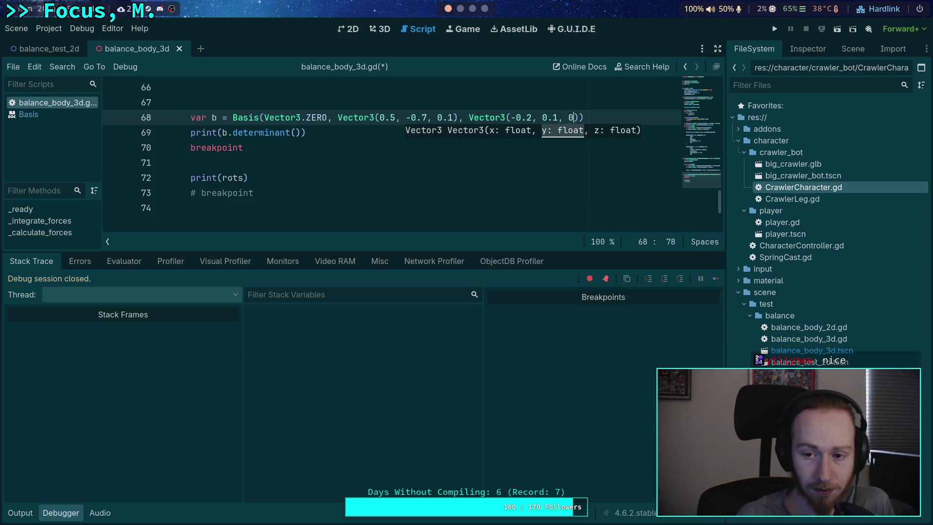
type(".05")
- Save the script, run the test scene to read the determinant, and stop it
key("ctrl+s")
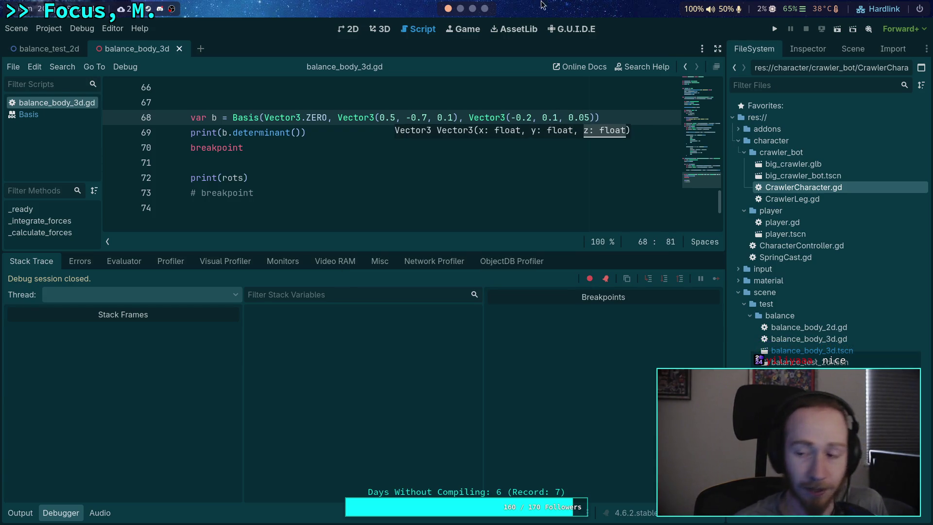
left_click(777, 29)
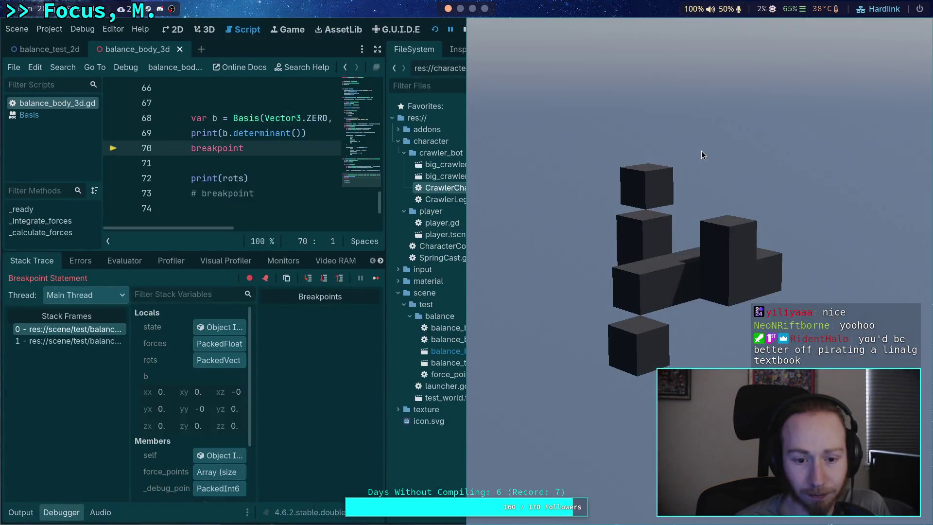
left_click(24, 512)
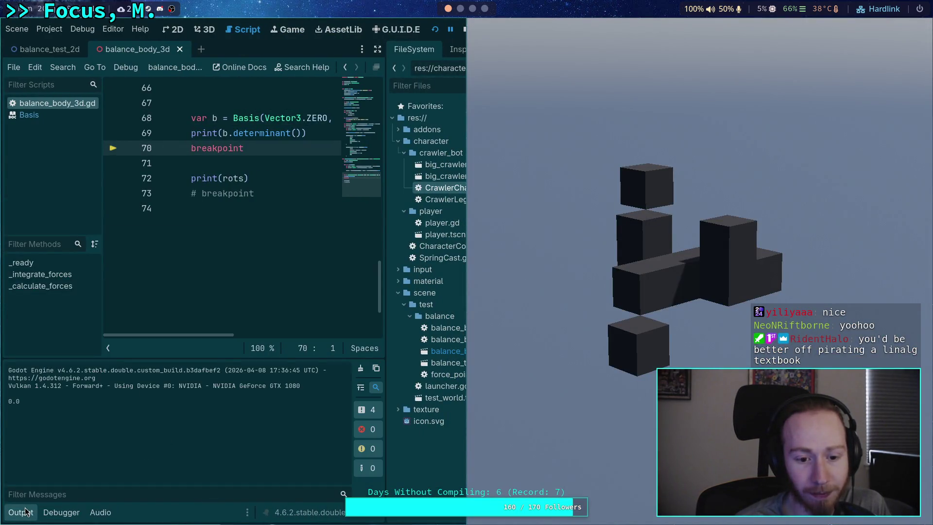
left_click(464, 29)
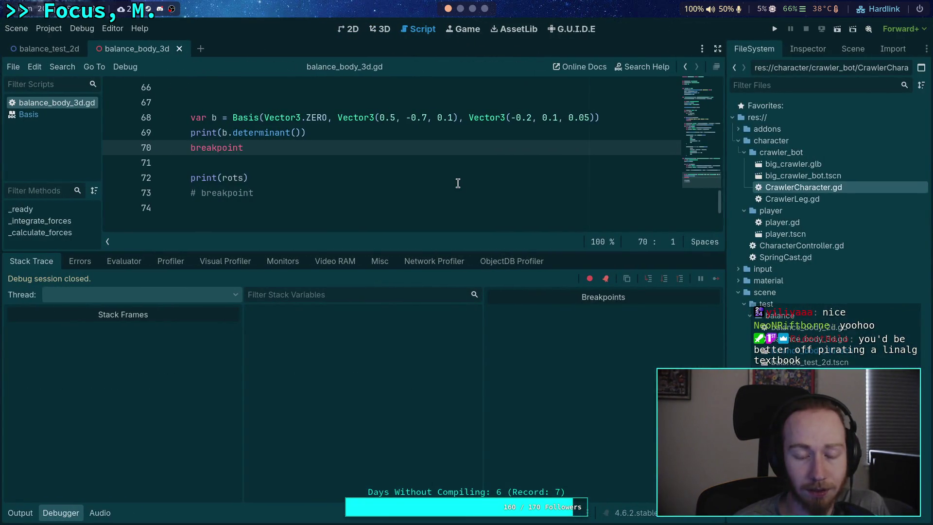
mouse_move(332, 119)
left_mouse_down()
mouse_move(261, 126)
mouse_move(327, 119)
left_mouse_up()
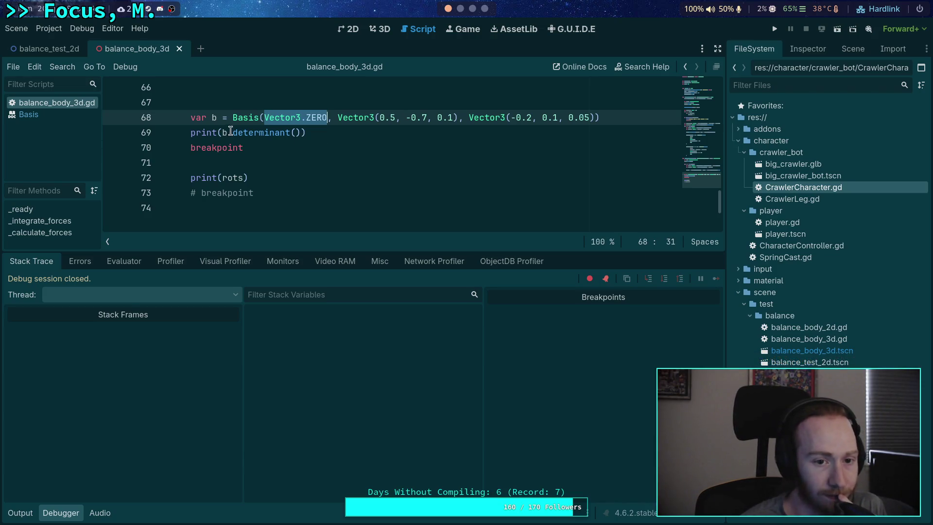
mouse_move(245, 116)
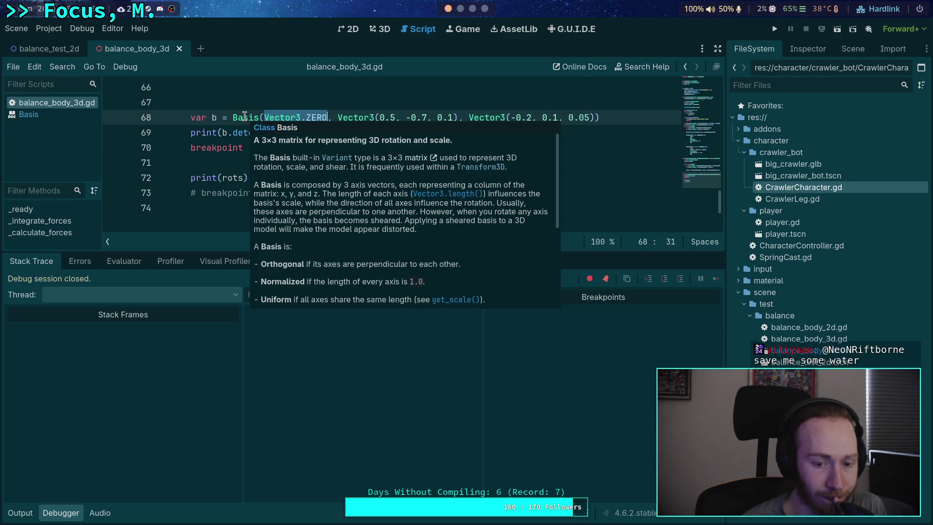
scroll(307, 238, "down", 5)
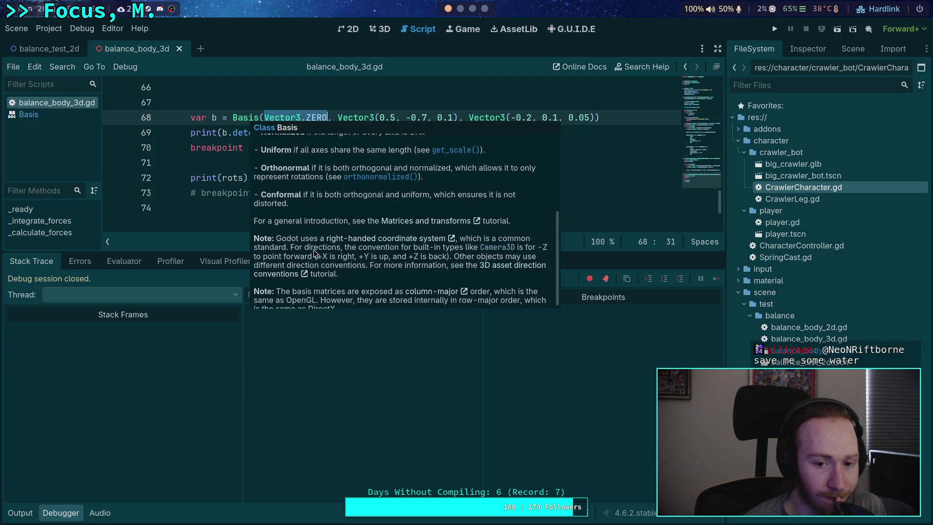
scroll(335, 272, "down", 1)
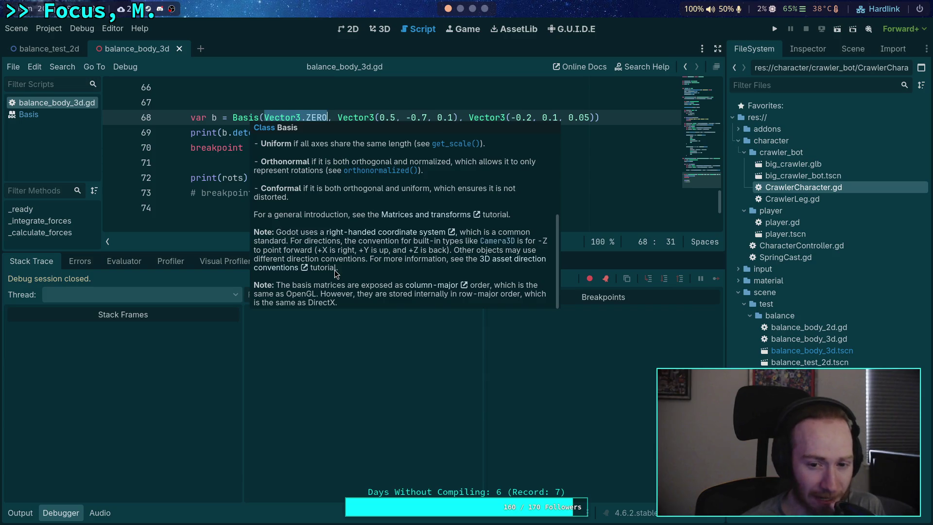
scroll(335, 272, "up", 5)
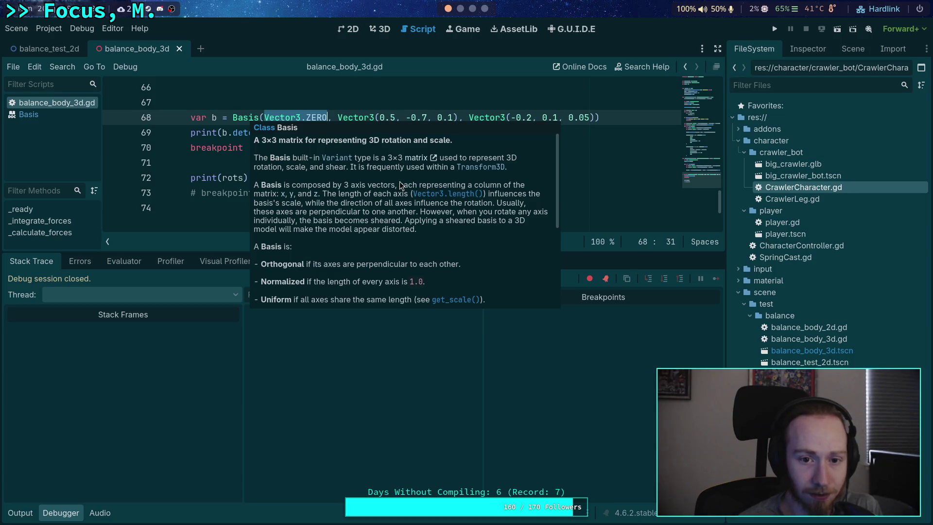
left_click_drag(264, 117, 328, 115)
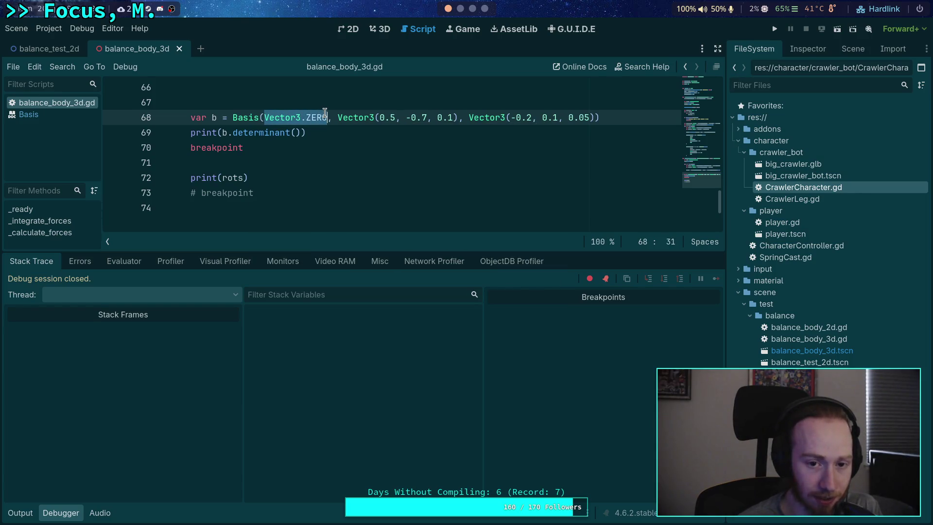
mouse_move(250, 117)
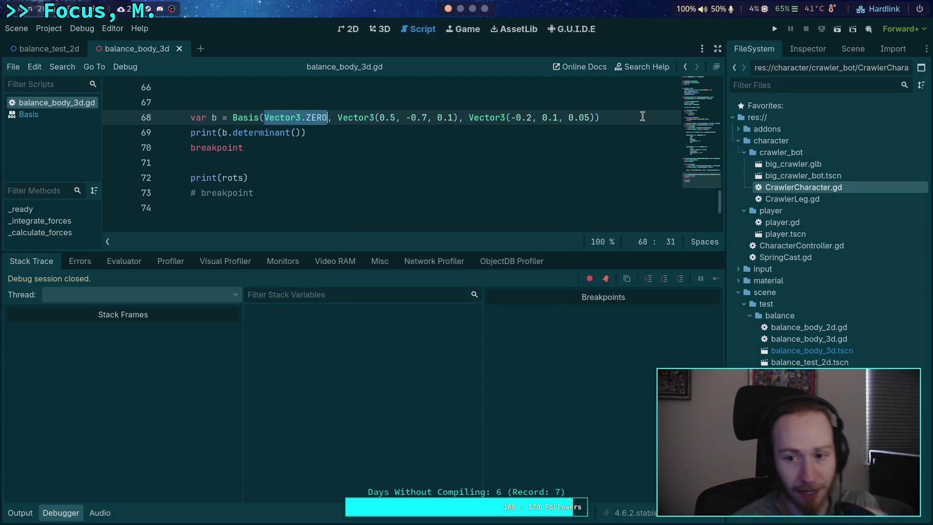
- Append .transposed() to the Basis on line 68 and save the script
left_click(642, 116)
type(".tr")
key("Return")
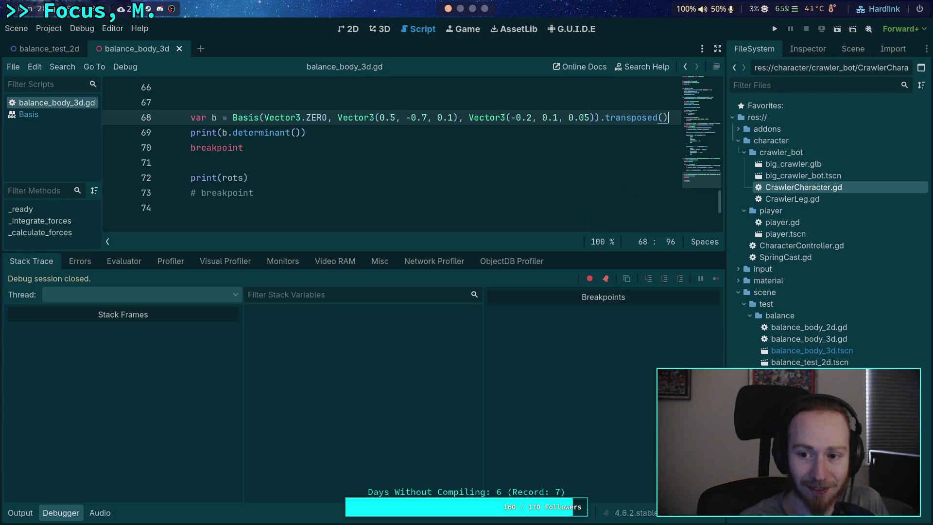
key("ctrl+s")
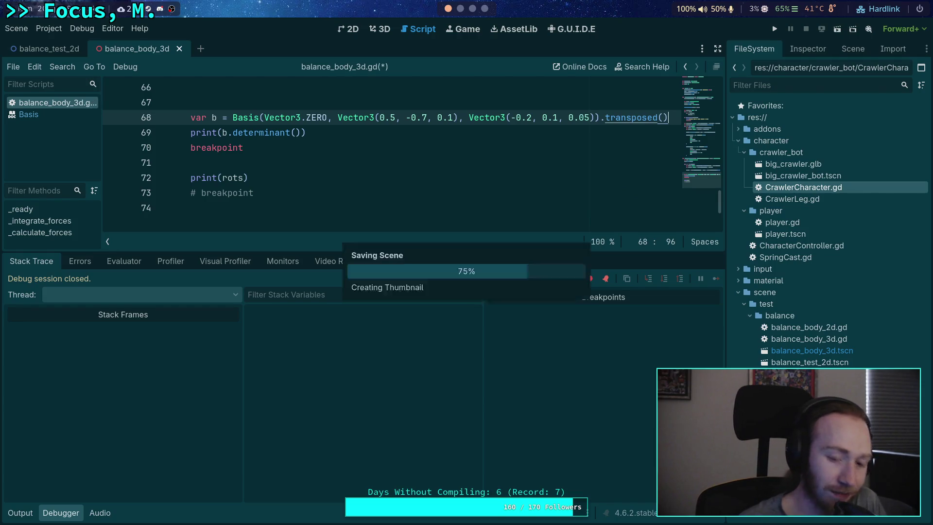
- Rerun the test, read 0.0 in the output, stop it, and switch to the Crawler Bot notes
left_click(774, 29)
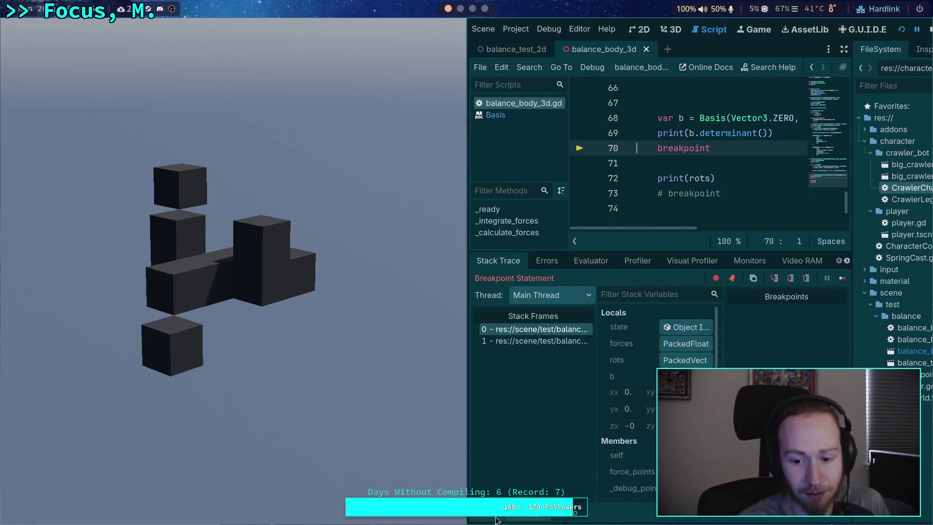
left_click(491, 519)
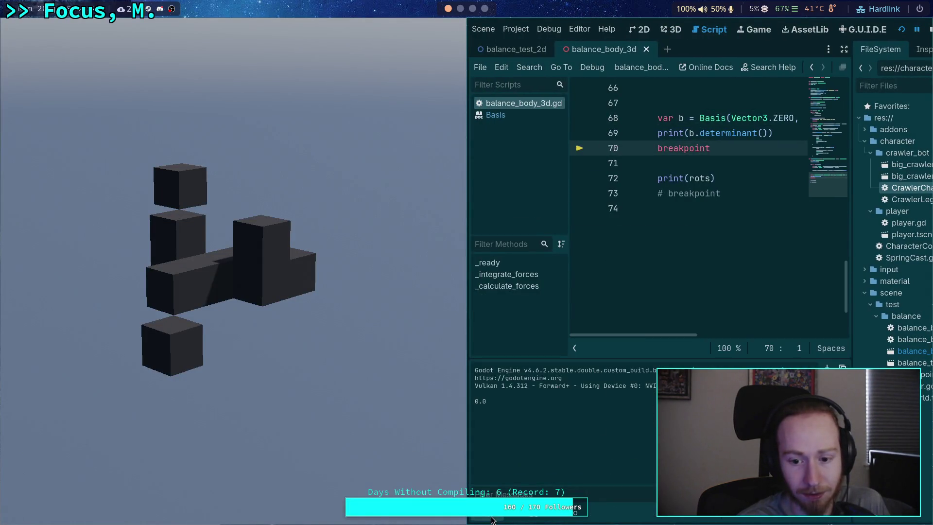
left_click(929, 29)
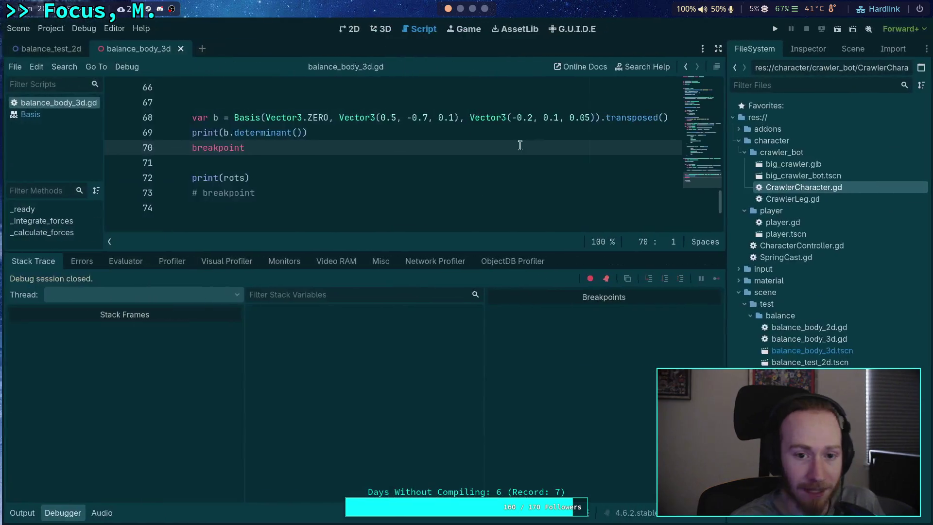
left_click(471, 9)
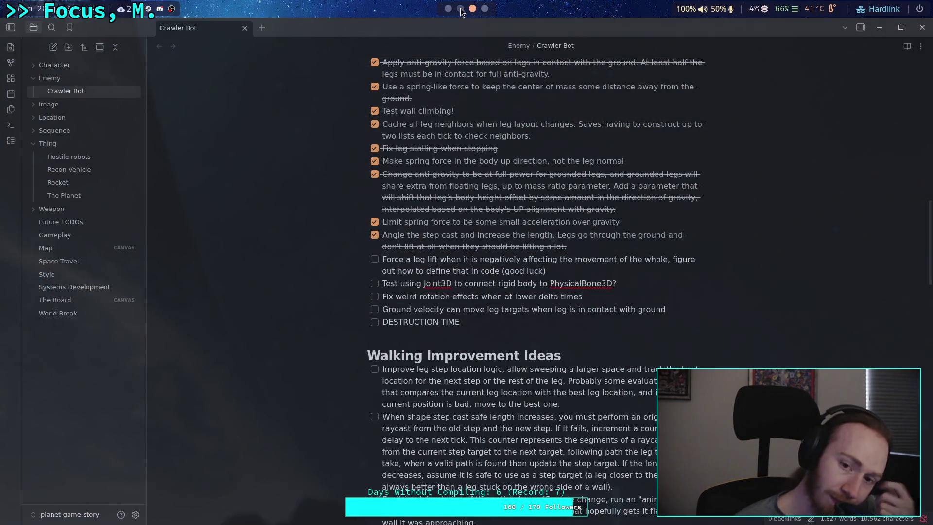
scroll(471, 10, "up", 1)
- Play the video to the 9:28 w, d, f determinant ratios, then return to basis.cpp in Neovim
left_click(485, 9)
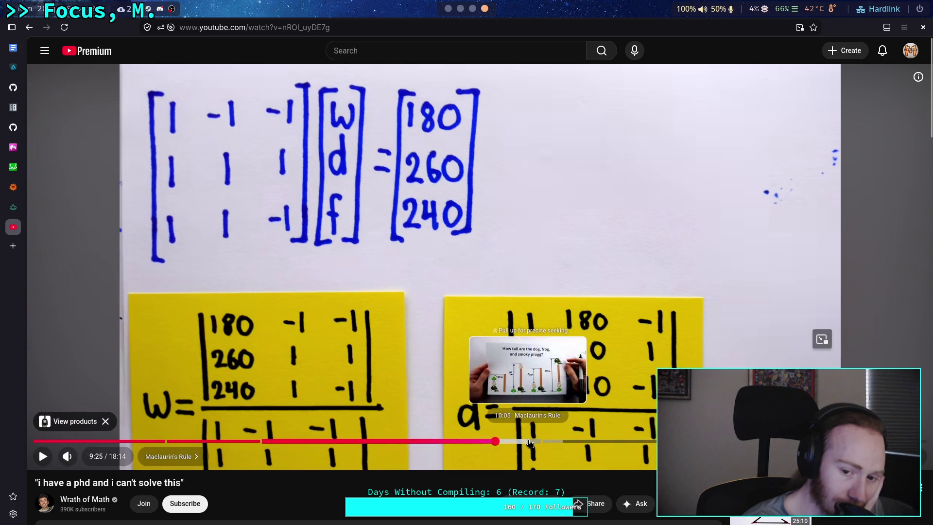
left_click(386, 364)
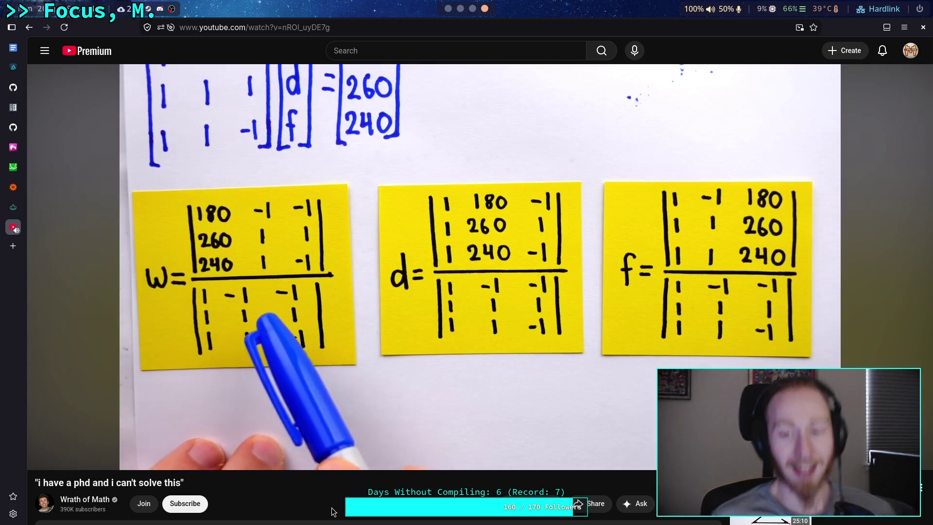
left_click(298, 292)
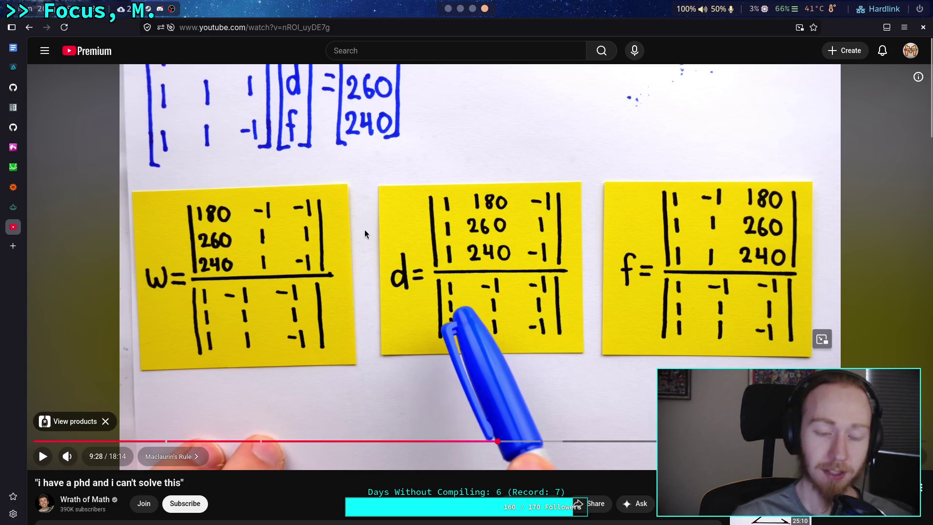
left_click(463, 9)
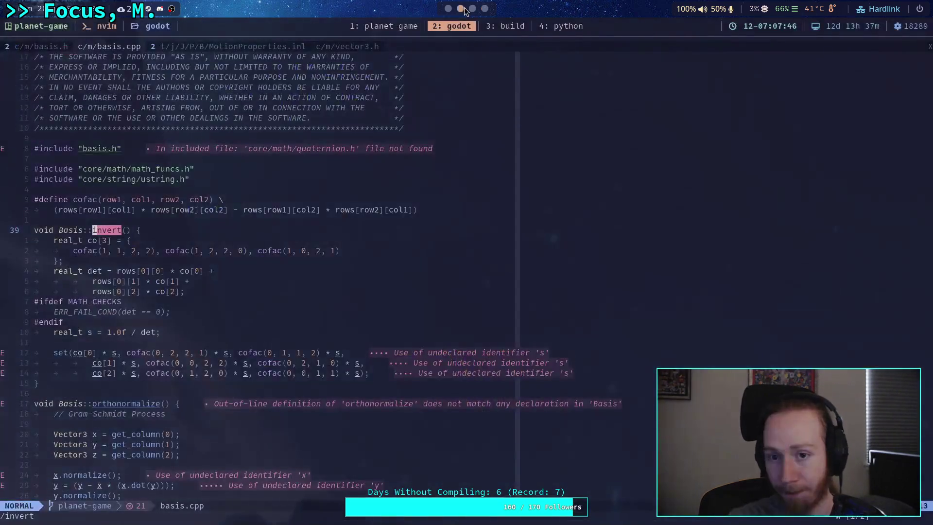
- Return to Godot, enlarge the code area and collapse the debugger panel
left_click(447, 8)
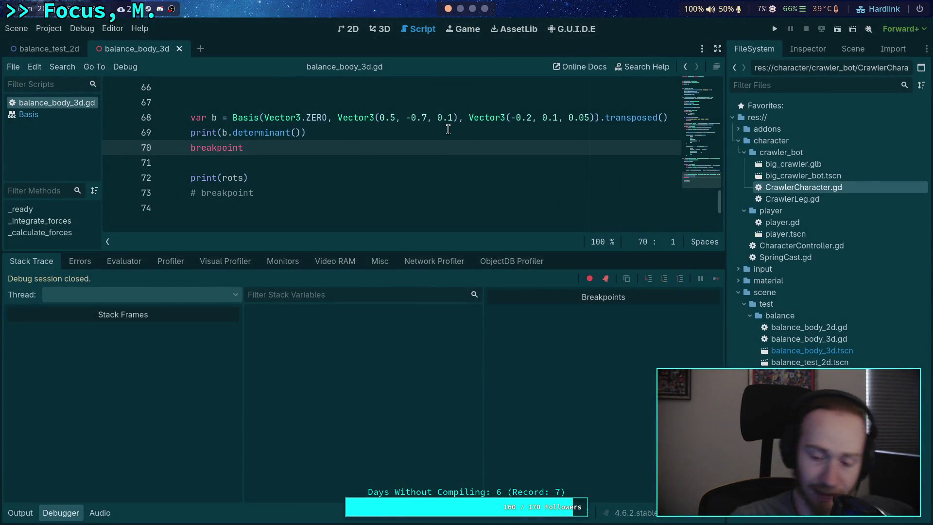
left_click_drag(323, 251, 230, 441)
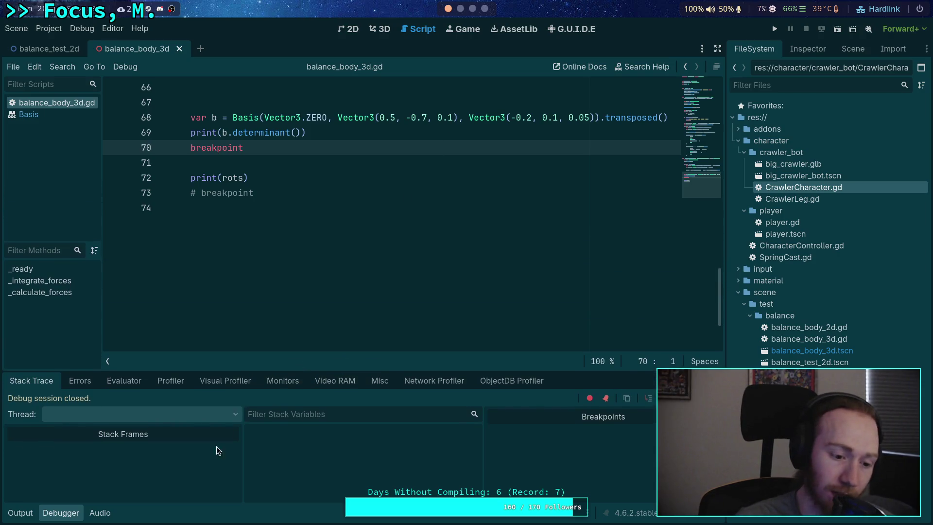
left_click(71, 514)
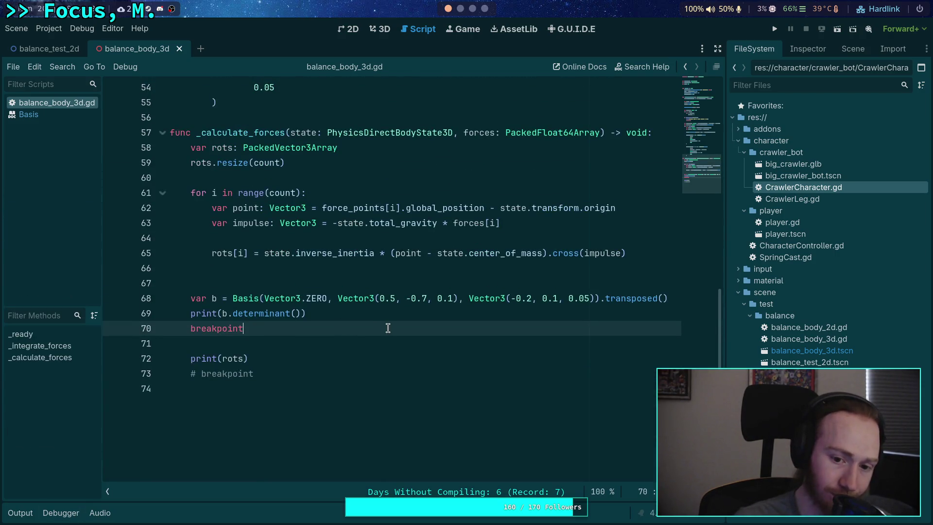
- Select the determinant test lines 68–70, then place the caret on empty line 67
left_click_drag(388, 328, 171, 288)
left_click(282, 313)
mouse_move(262, 329)
left_mouse_down()
mouse_move(240, 313)
mouse_move(223, 278)
left_mouse_up()
left_click(223, 278)
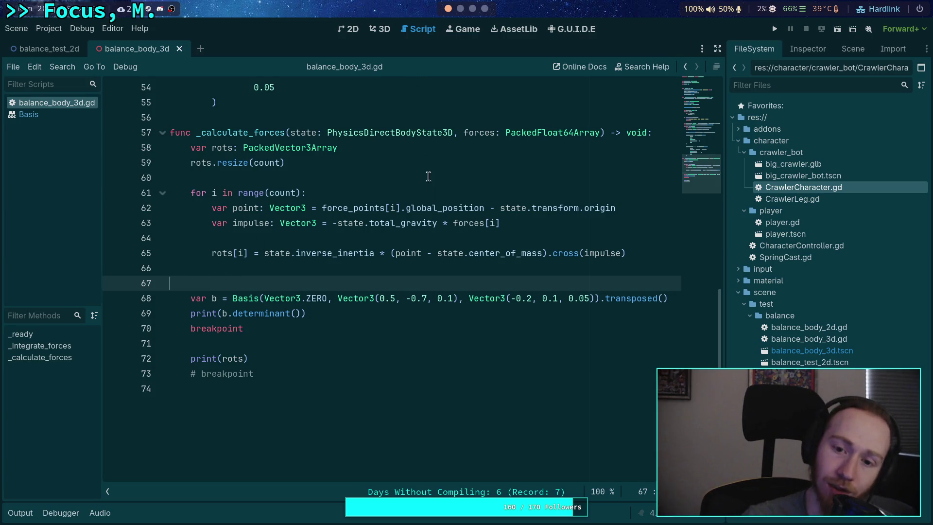
left_click(340, 308)
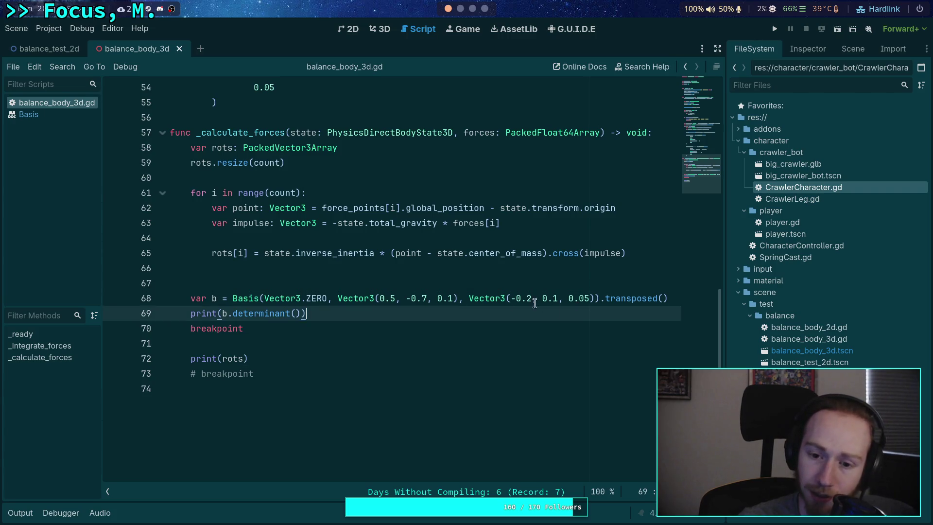
left_click(309, 284)
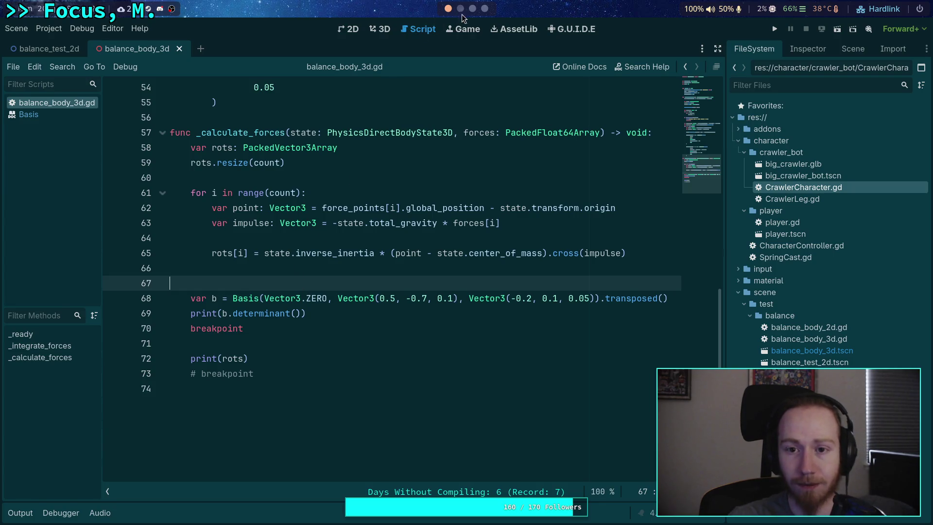
scroll(471, 15, "down", 3)
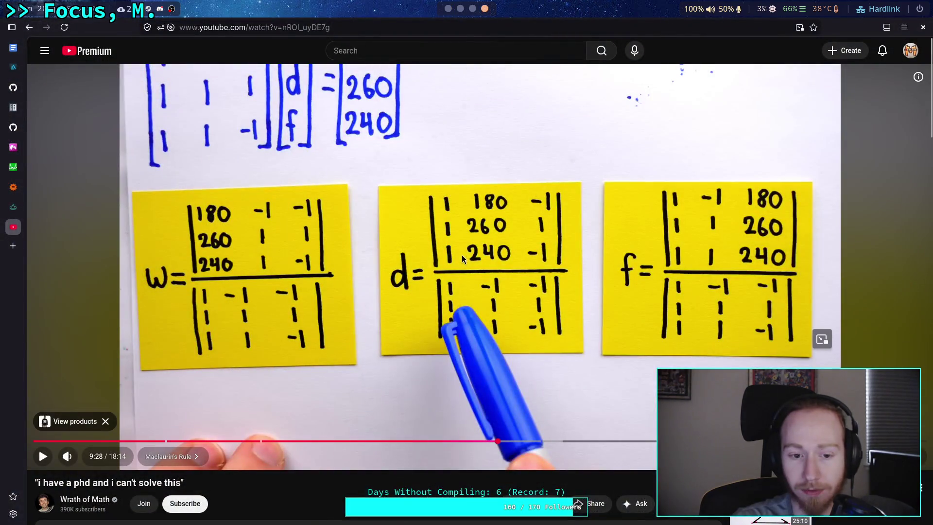
- Play to the -880 / -4 result, then rewind to 9:44 and replay the w, d, f setup
left_click(461, 257)
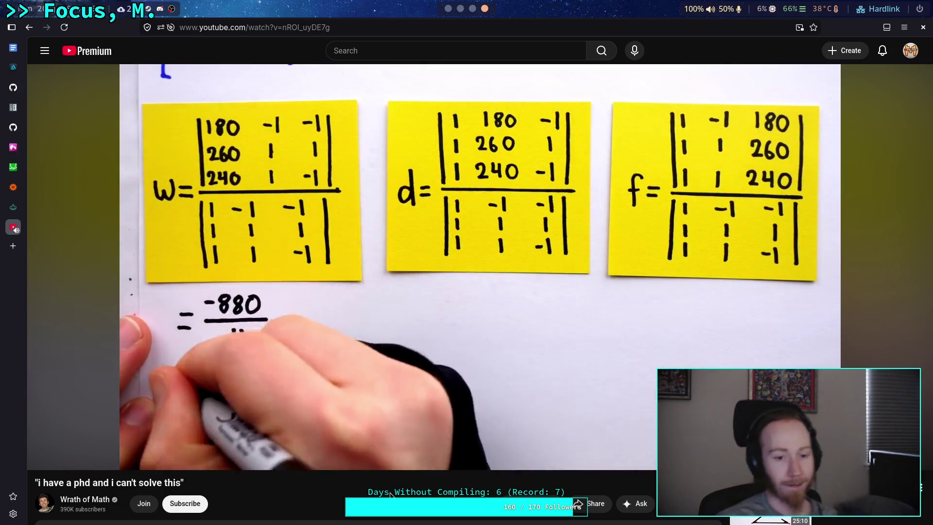
left_click(366, 343)
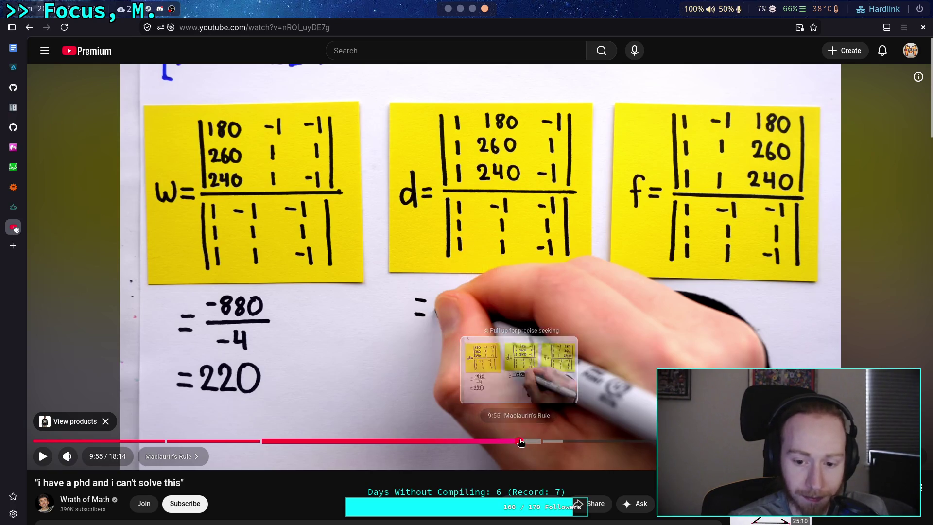
left_click(510, 441)
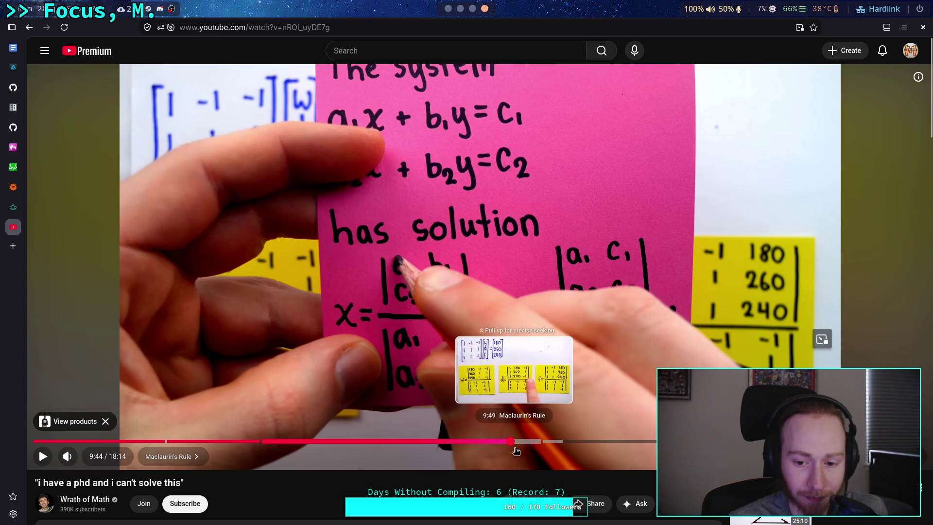
left_click(480, 384)
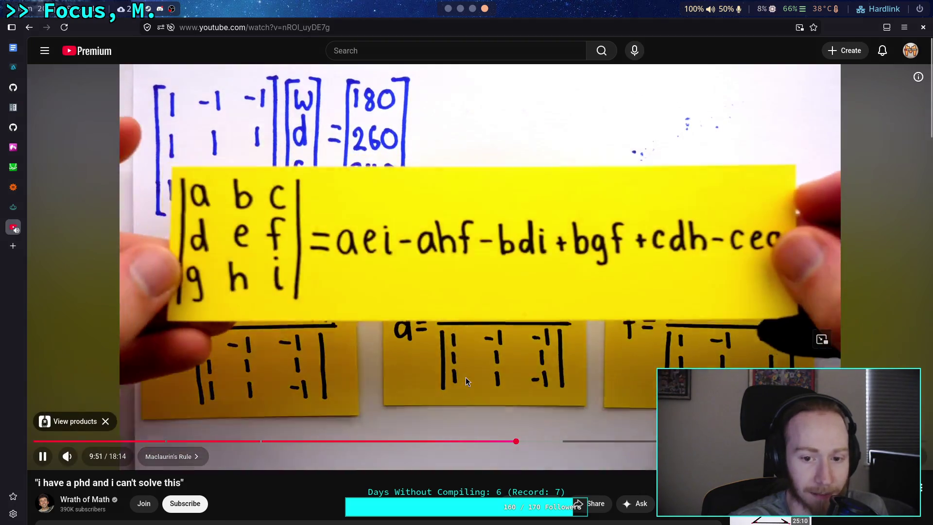
left_click(465, 377)
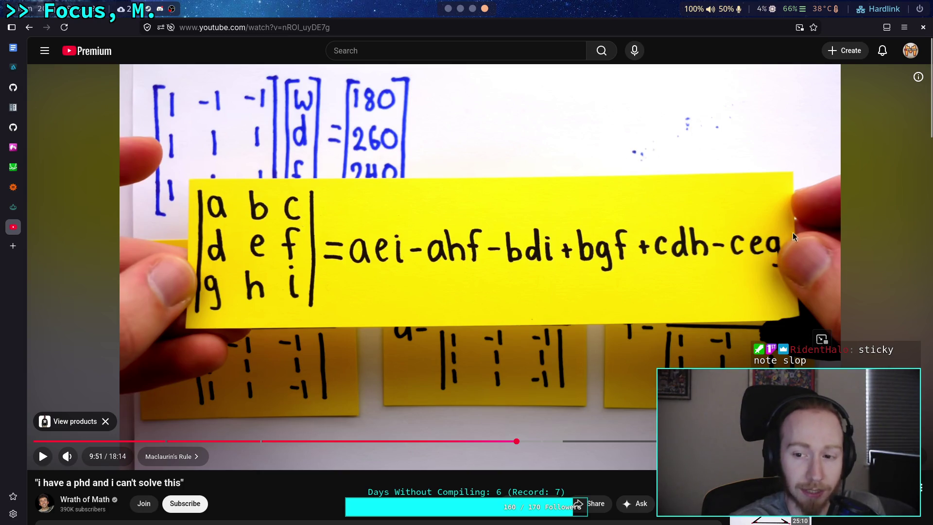
- Play the video, pause briefly on the 3×3 determinant formula, then continue into the MAT section
left_click(497, 332)
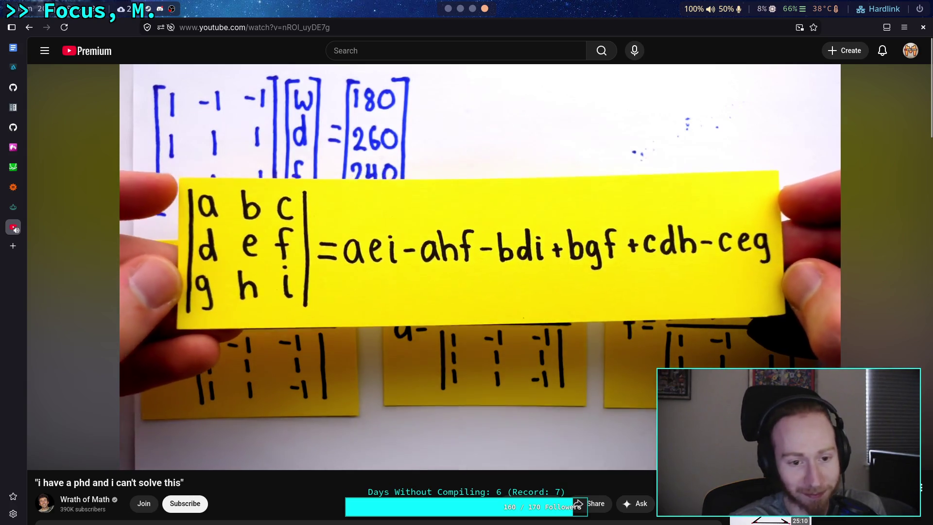
left_click(350, 359)
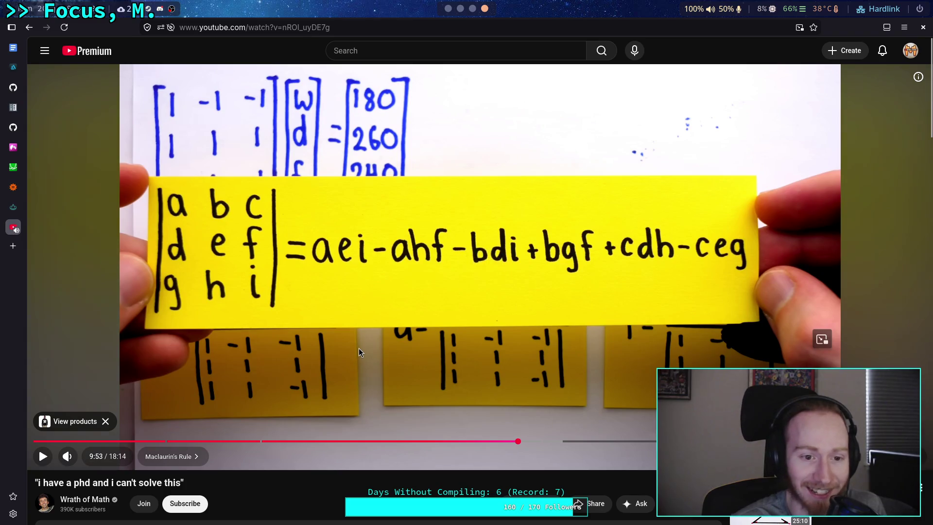
left_click(362, 384)
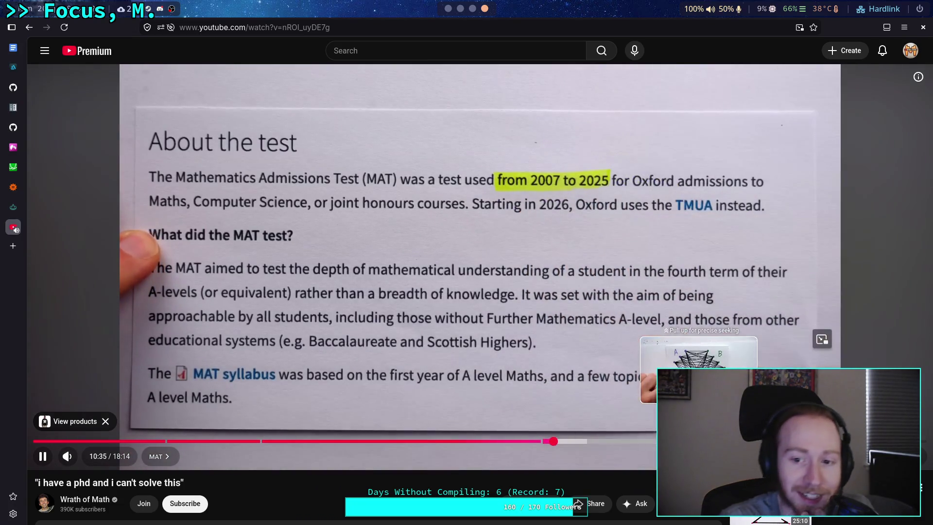
- Jump to the A, B, C graph diagram near 13:35, pause, then seek back to about 11:23
left_click(698, 441)
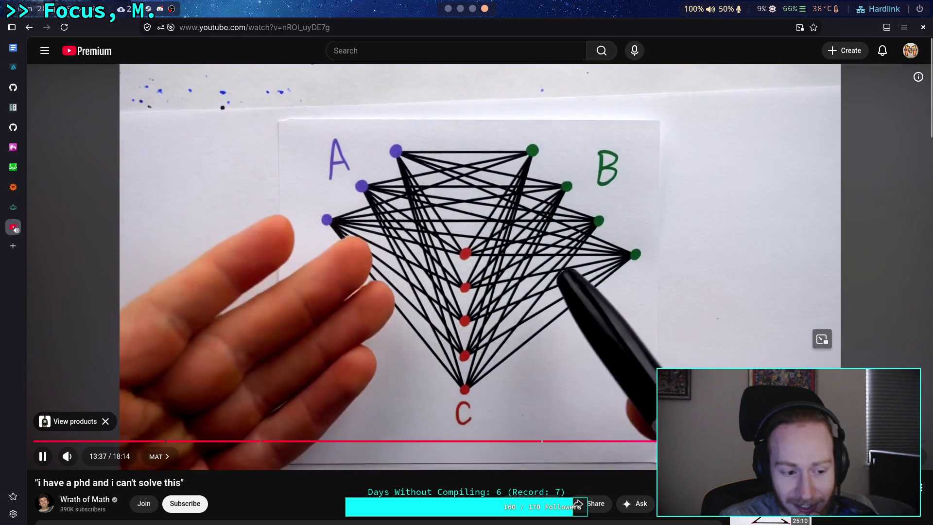
key("space")
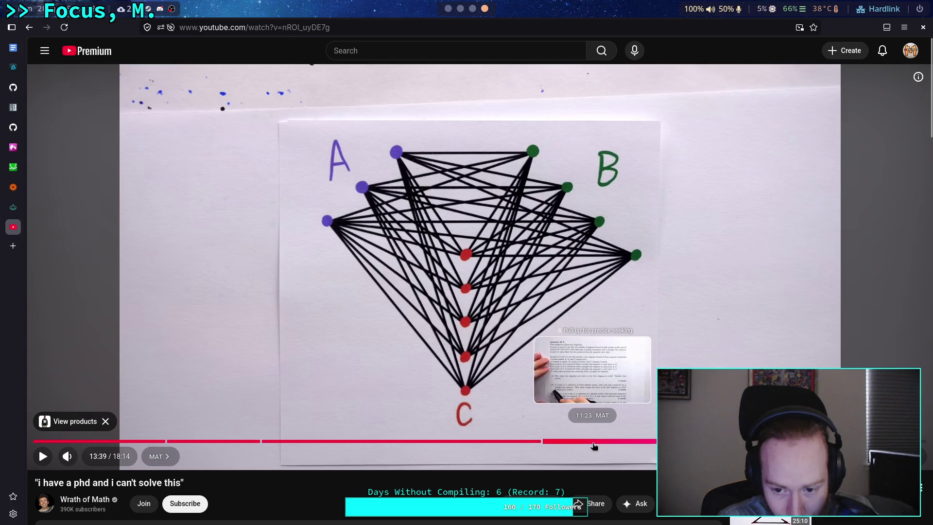
left_click(545, 441)
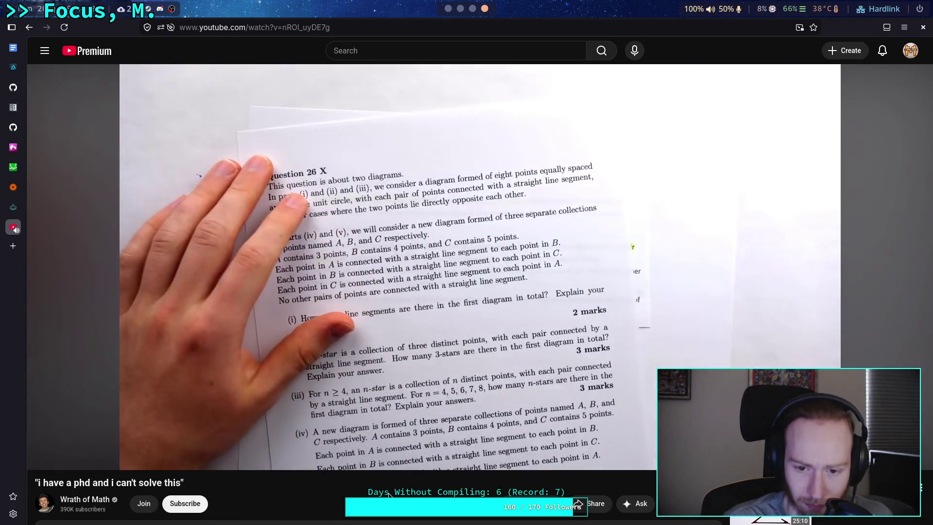
- Play the math video past the 28−4=24 answer to the A, B point diagram for part (v)
key("space")
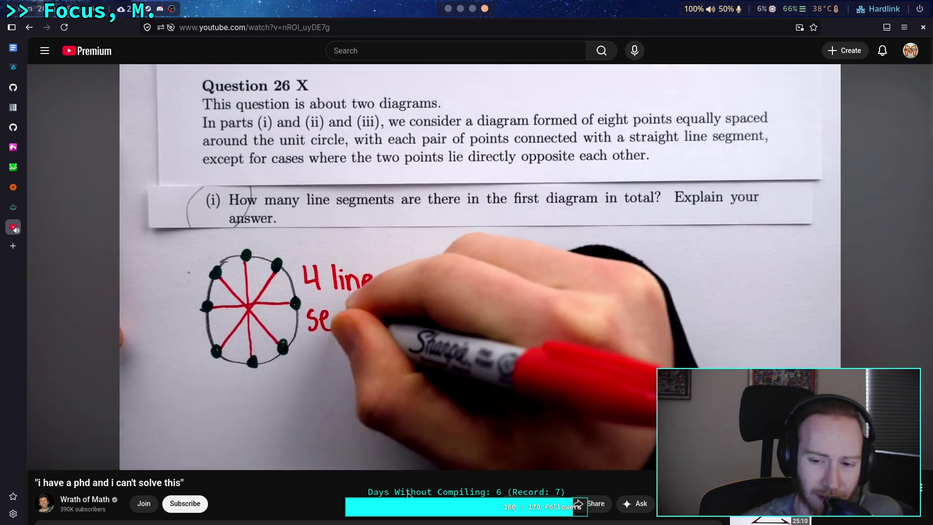
left_click(523, 335)
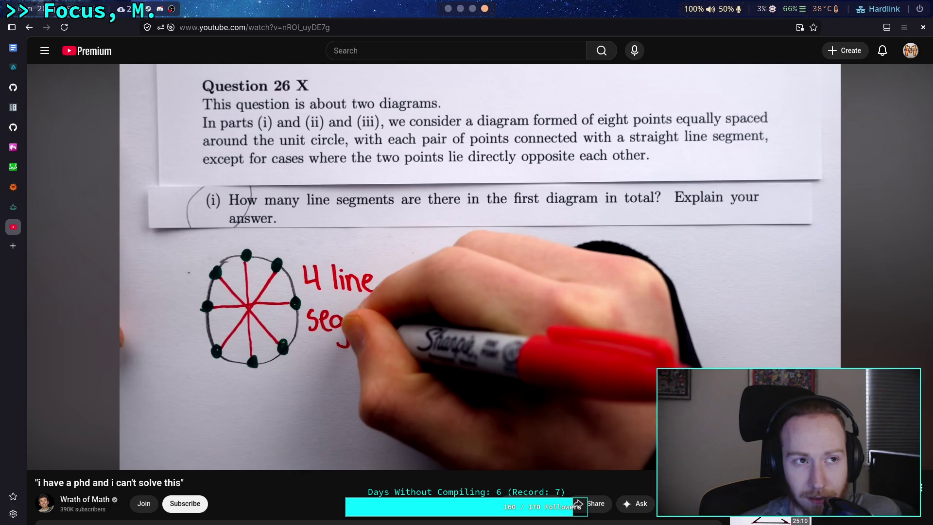
key("space")
key("space")
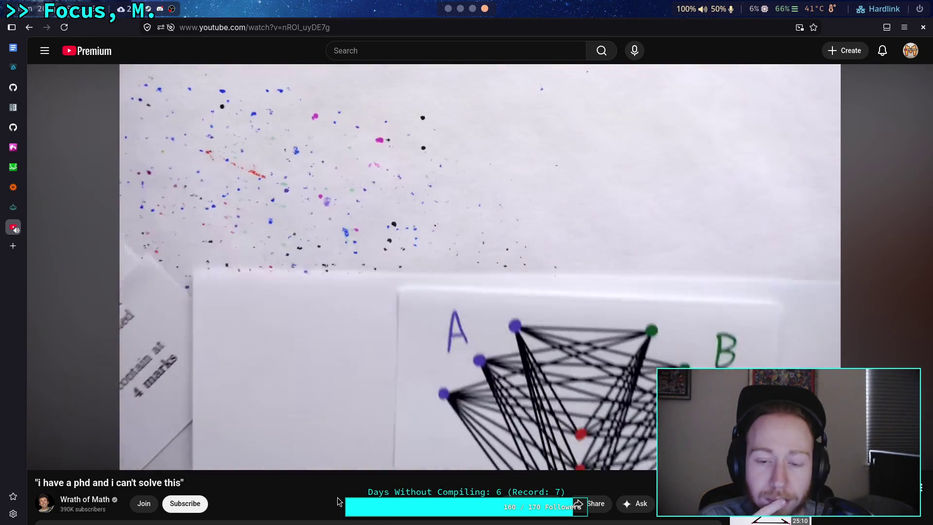
- Rewind five seconds and pause on the part (v) question about A, B, C point collections
key("Left")
left_click(461, 400)
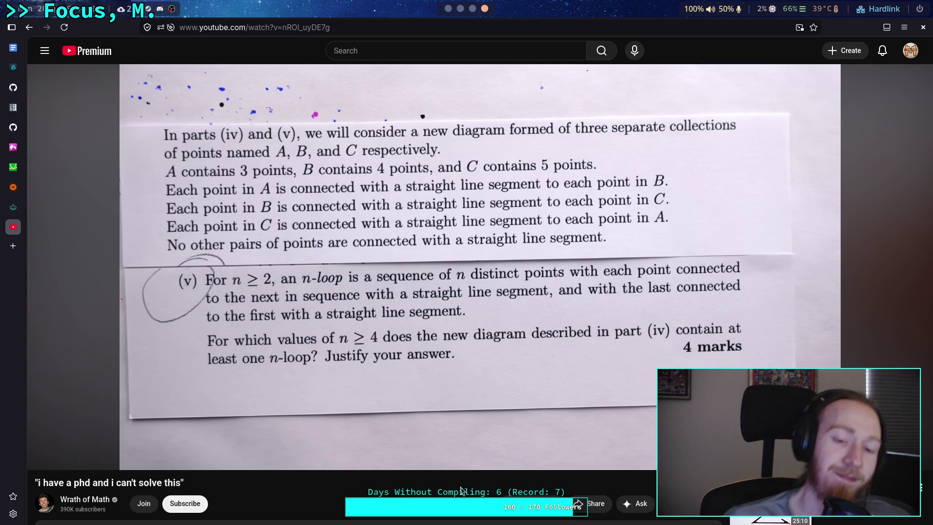
left_click(460, 389)
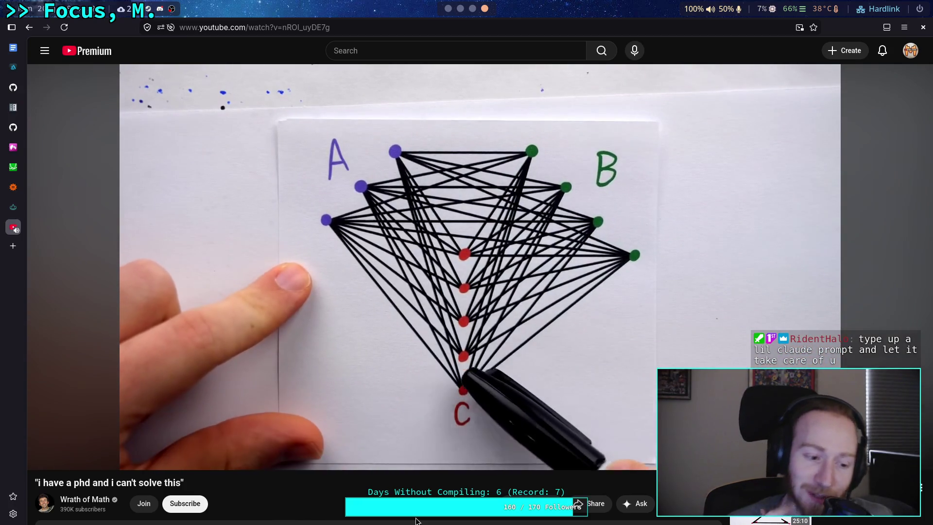
left_click(432, 321)
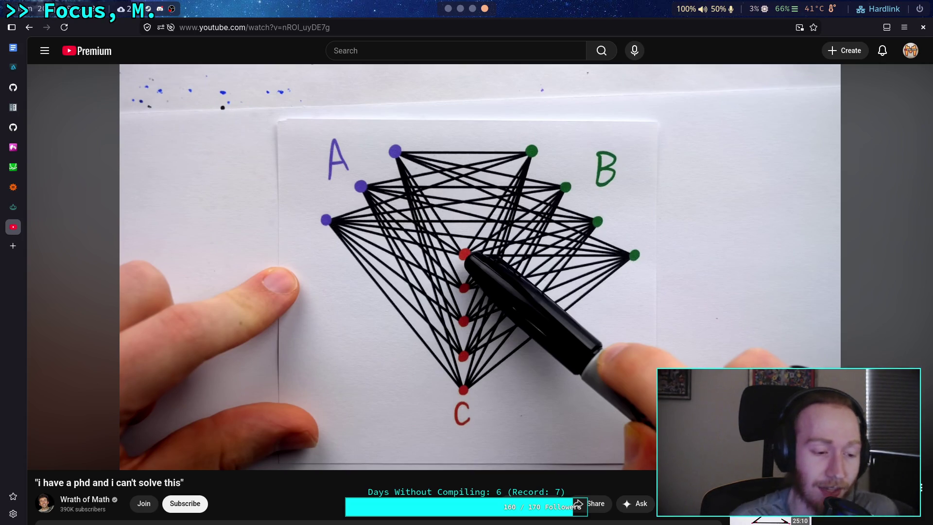
left_click(460, 334)
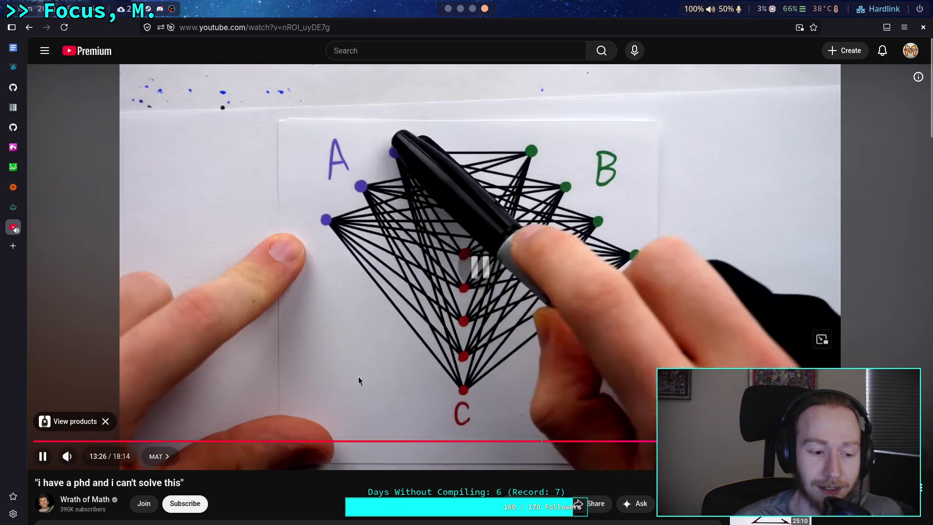
- Step through the A-B-C graph explanation around 13:26–13:30 with repeated pauses
left_click(357, 381)
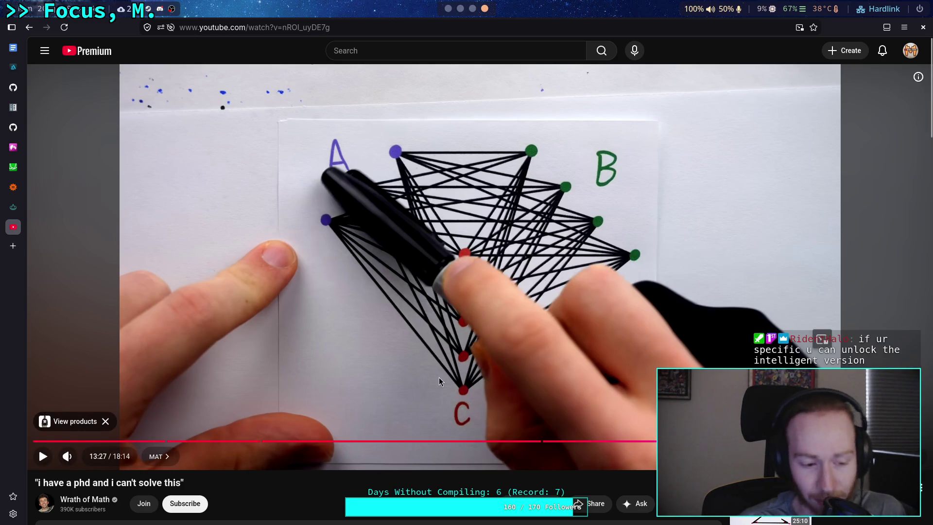
left_click(367, 352)
left_click(331, 380)
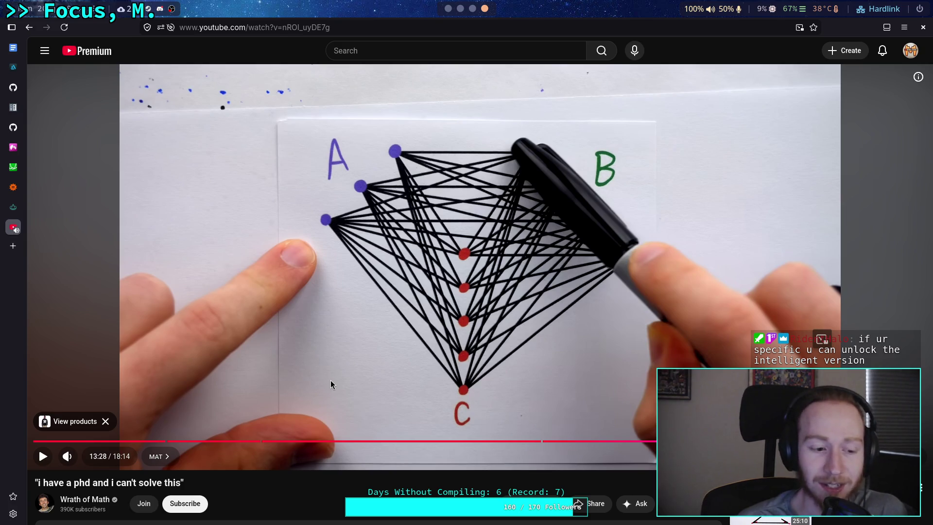
left_click(331, 378)
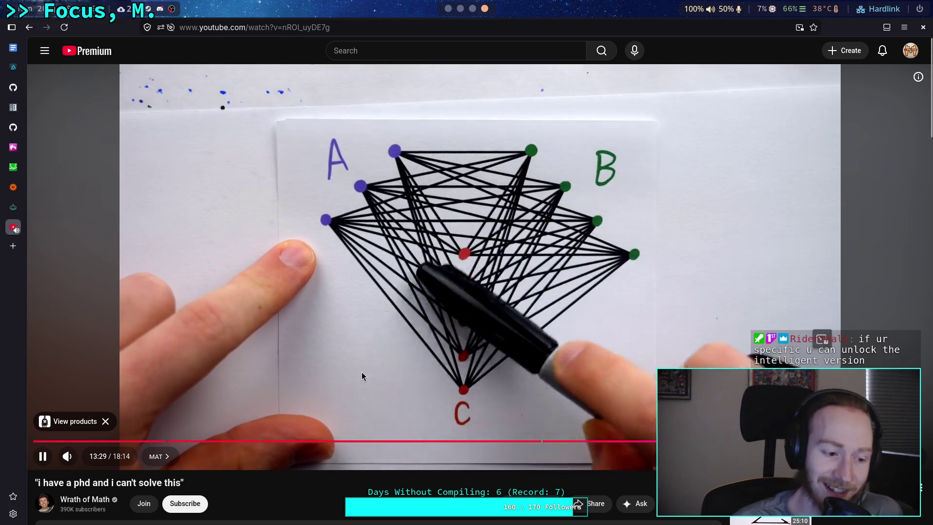
left_click(361, 371)
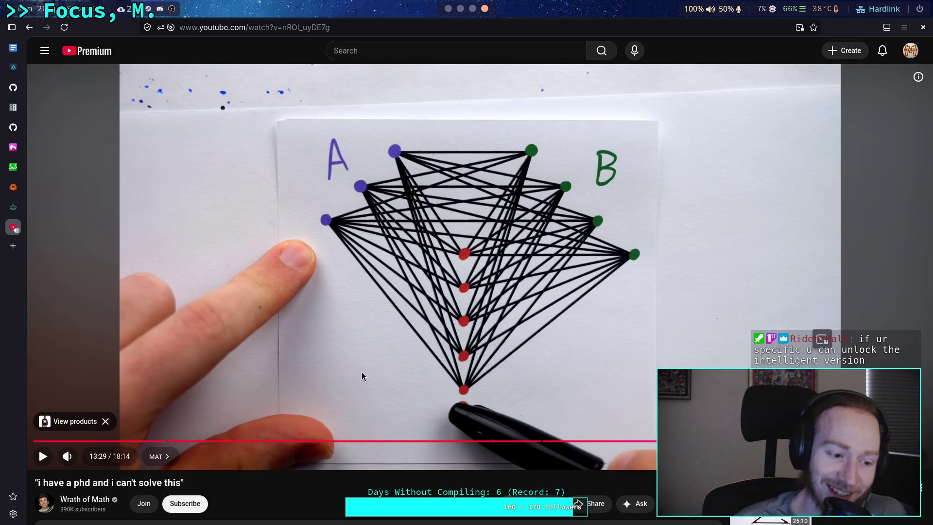
left_click(361, 372)
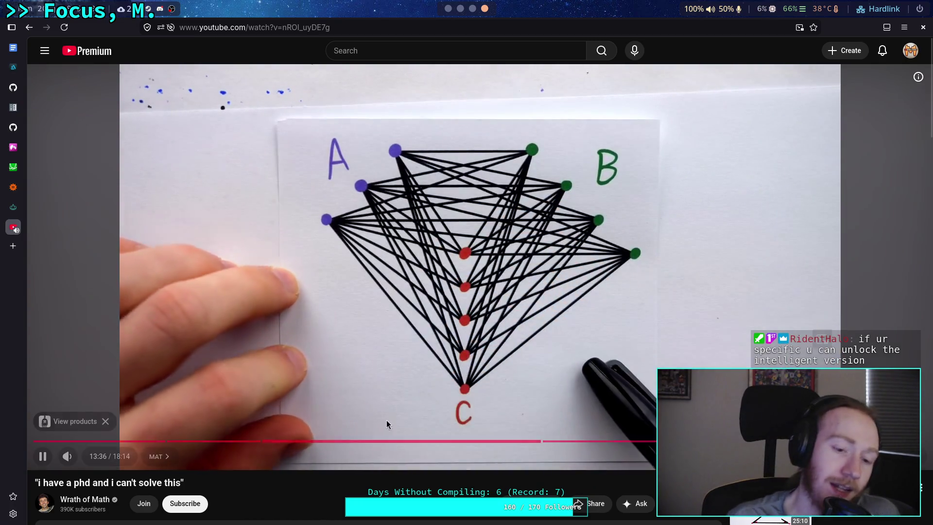
- Pause the video on the A, B, C diagram and switch to the Godot script editor
left_click(433, 365)
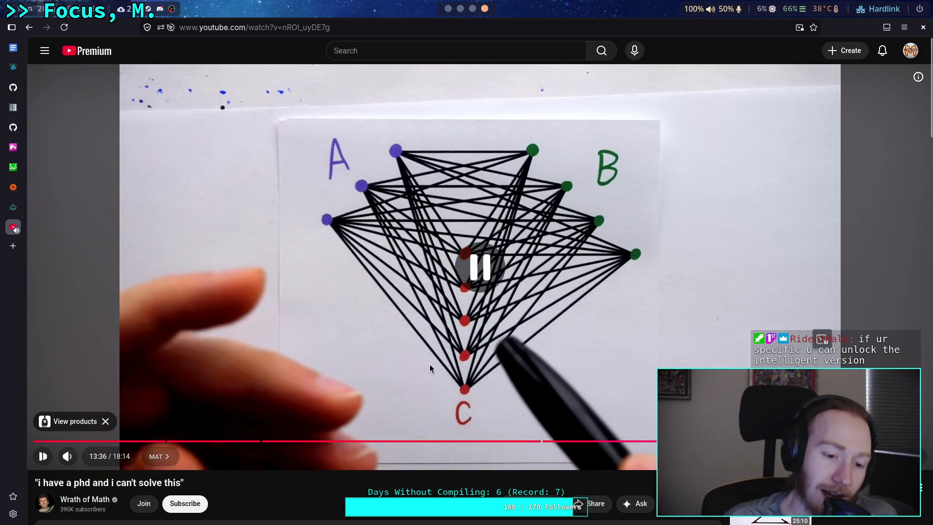
left_click(460, 8)
left_click(448, 9)
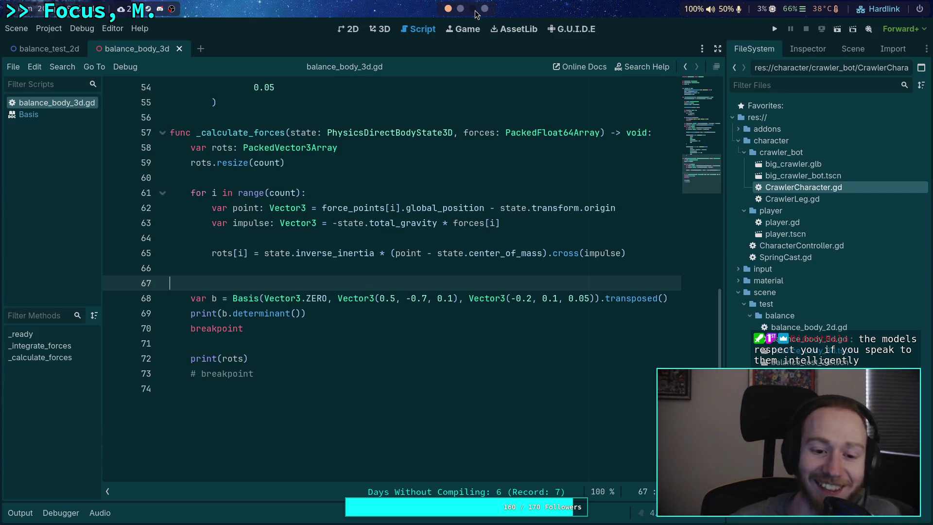
- Delete the Basis determinant test, print and breakpoint lines, then return to the browser workspace
left_click_drag(280, 330, 137, 285)
key("BackSpace")
key("BackSpace")
key("BackSpace")
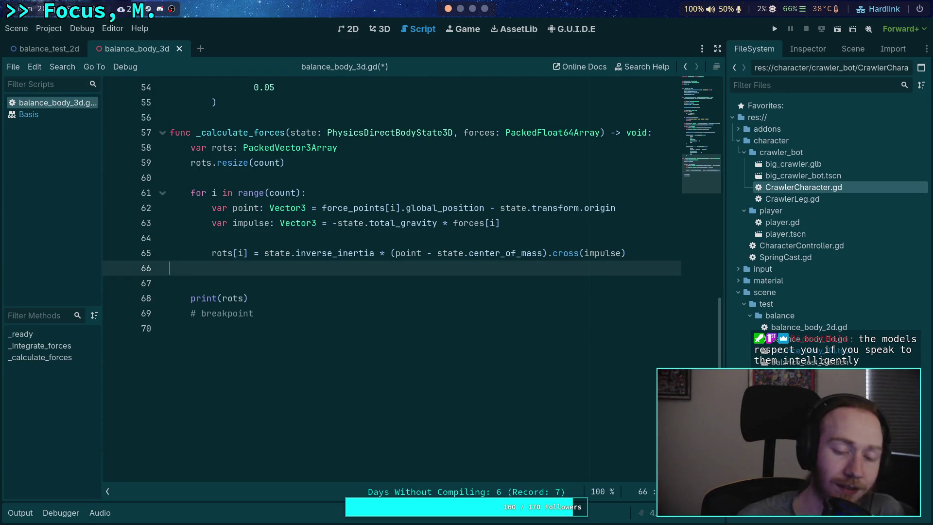
key("super+3")
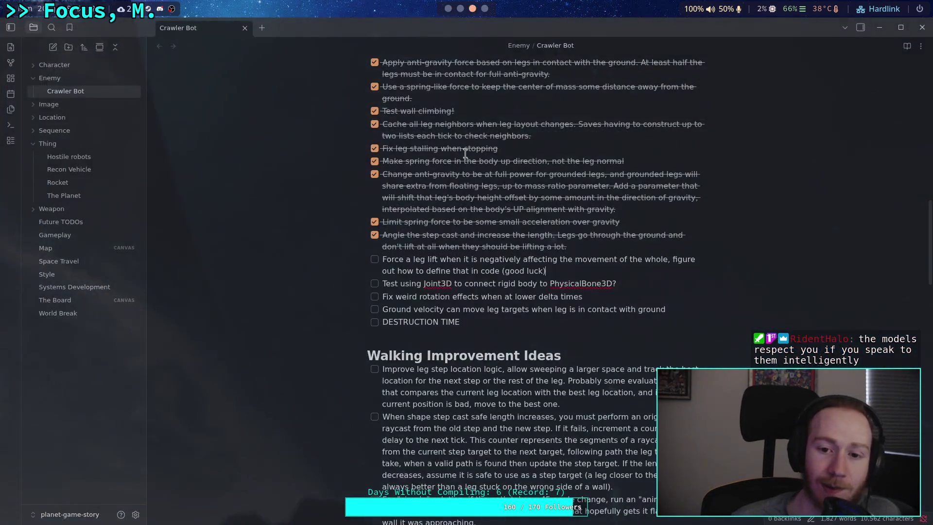
key("super+4")
- Jump back to the Maclaurin's Rule chapter at 8:49 and play it to 8:55
left_click(461, 265)
left_click(512, 422)
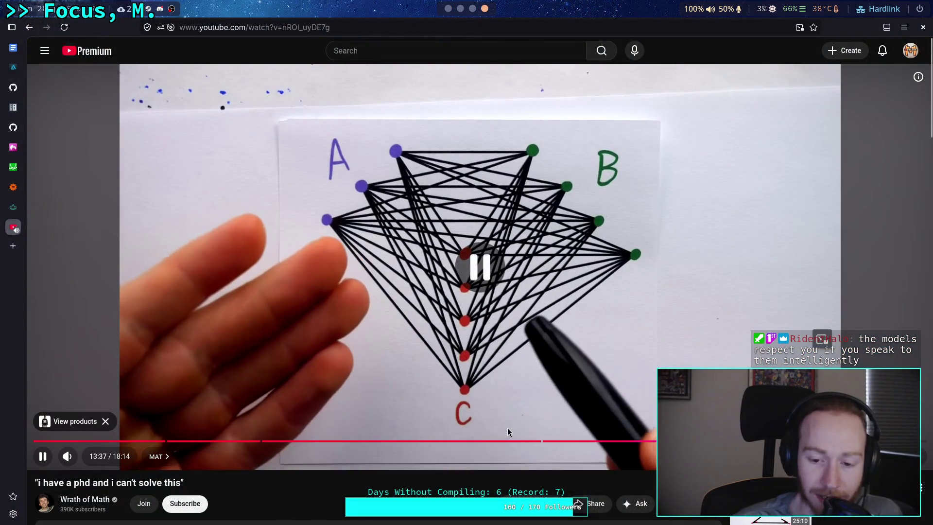
left_click(466, 441)
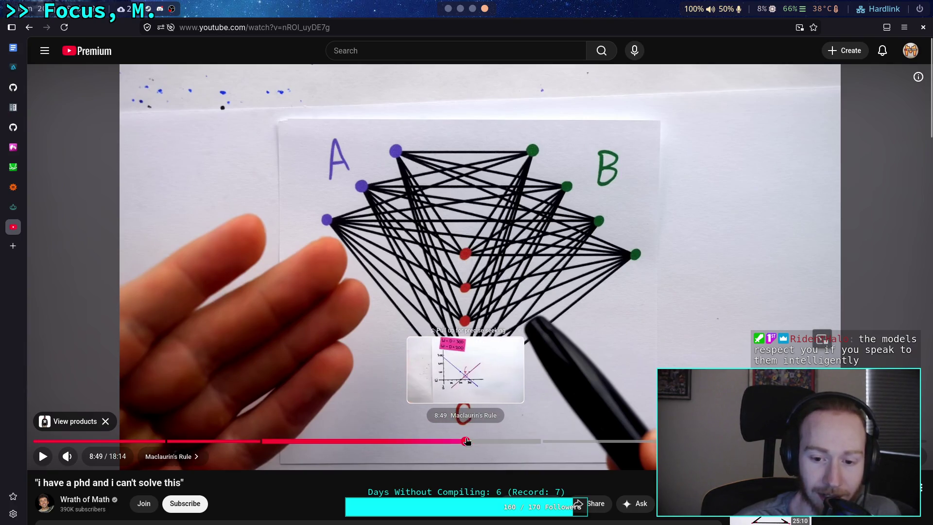
left_click(459, 403)
key("Right")
left_click(463, 309)
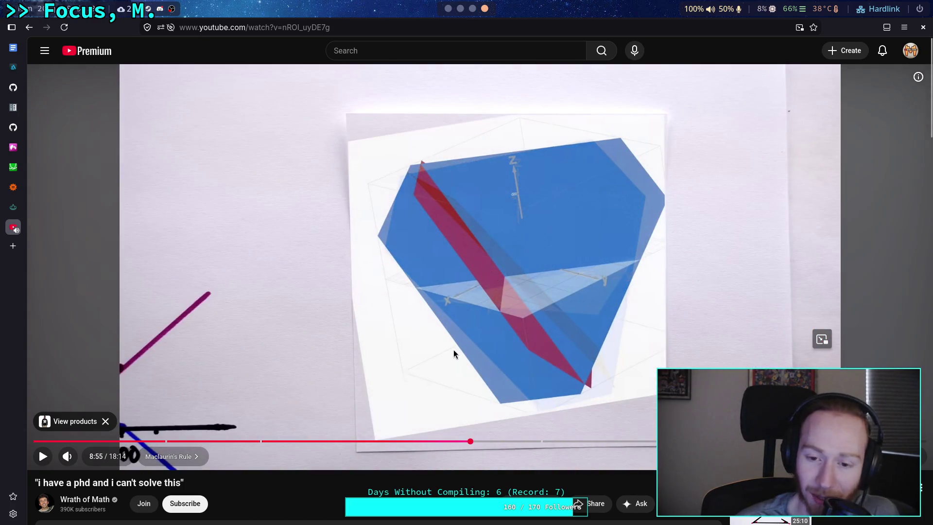
- Briefly play the rotating 3D shape, then jump ahead to 12:14 on Question 26 X
left_click(459, 299)
left_click(465, 290)
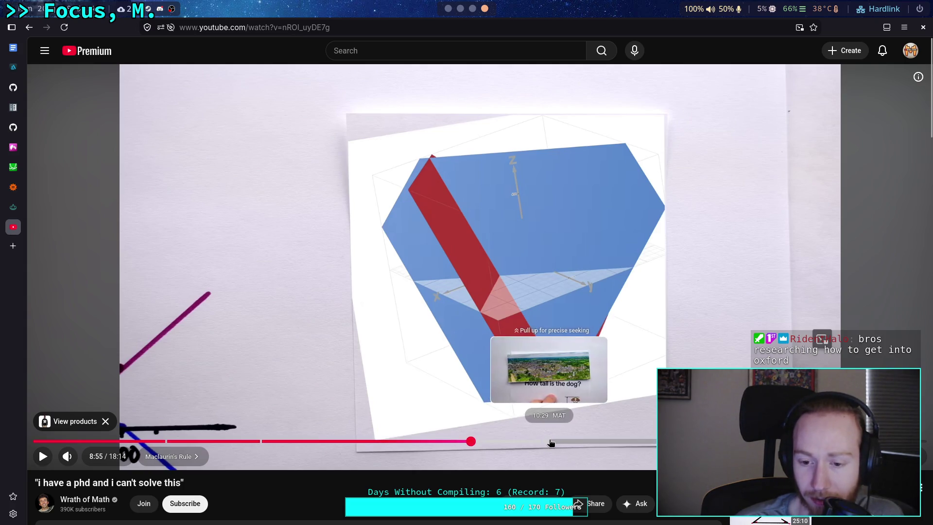
left_click(634, 442)
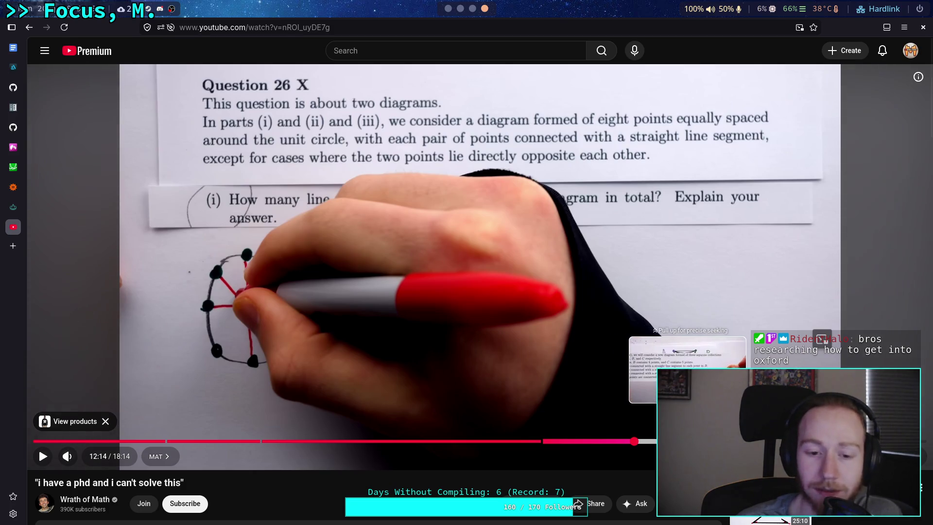
- Play from 13:21 to the circled A, B, C diagram at 13:54, then return to Godot
left_click(691, 441)
left_click(477, 401)
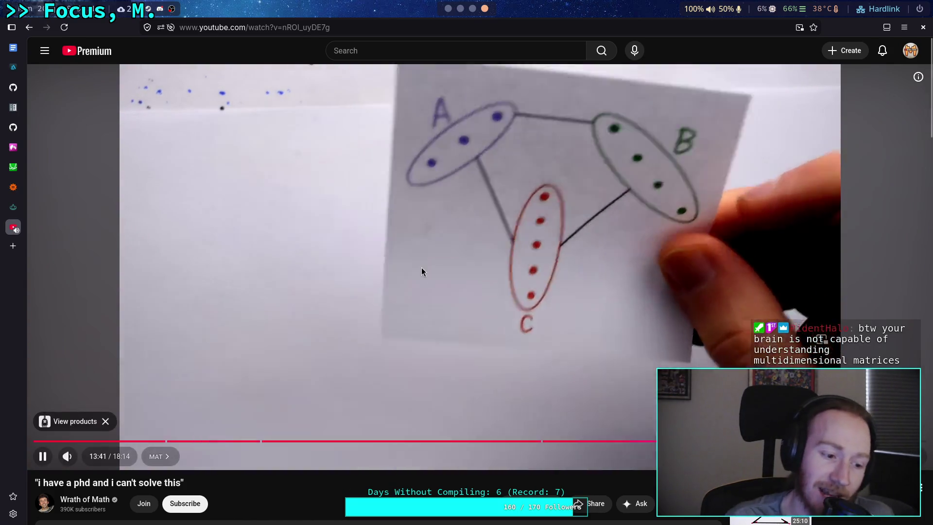
left_click(421, 270)
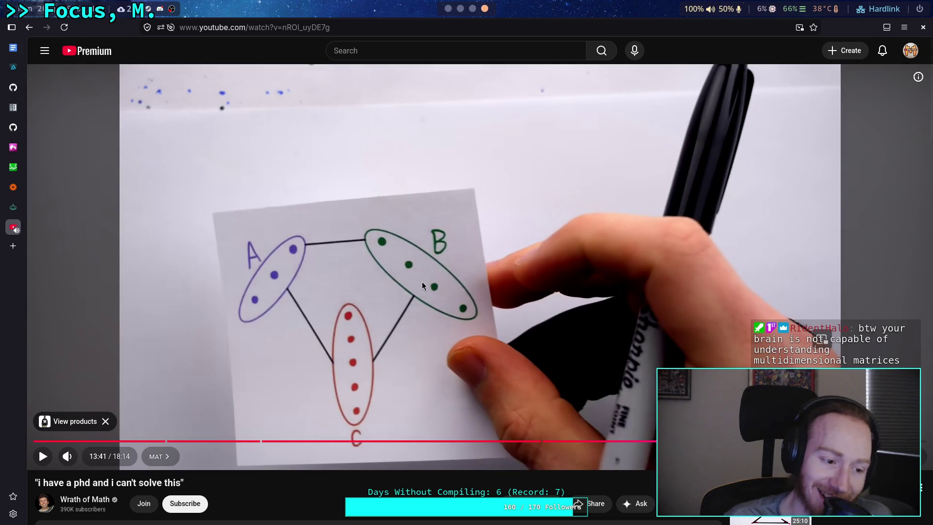
left_click(381, 424)
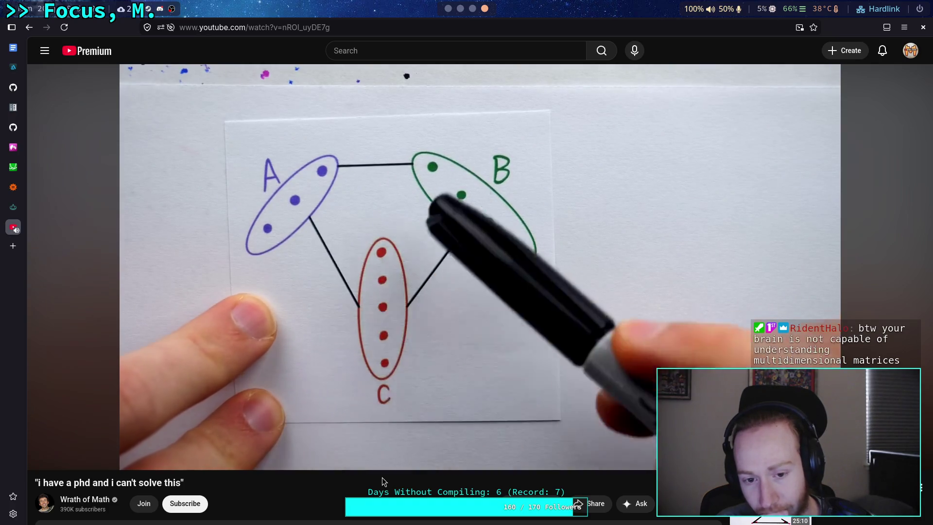
left_click(379, 340)
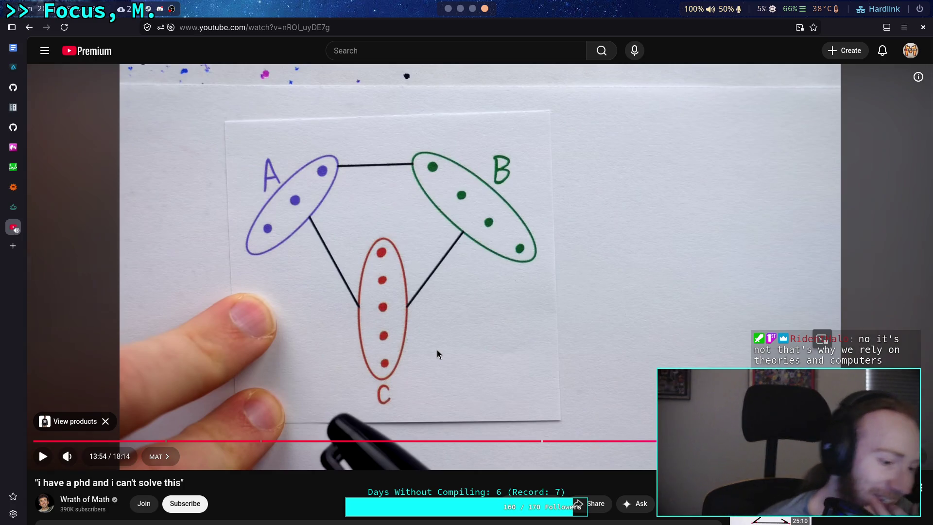
left_click(449, 15)
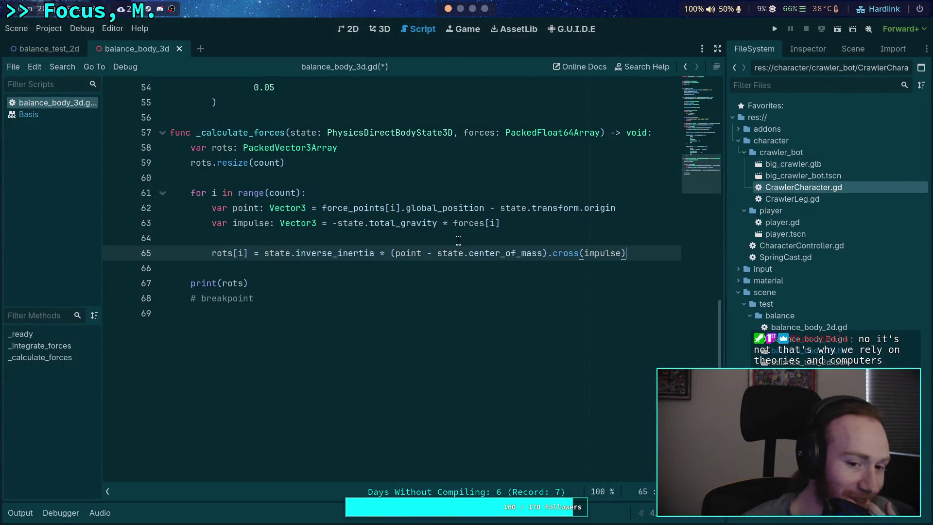
- Place the caret on line 66 and run the project to print the rots values
mouse_move(452, 225)
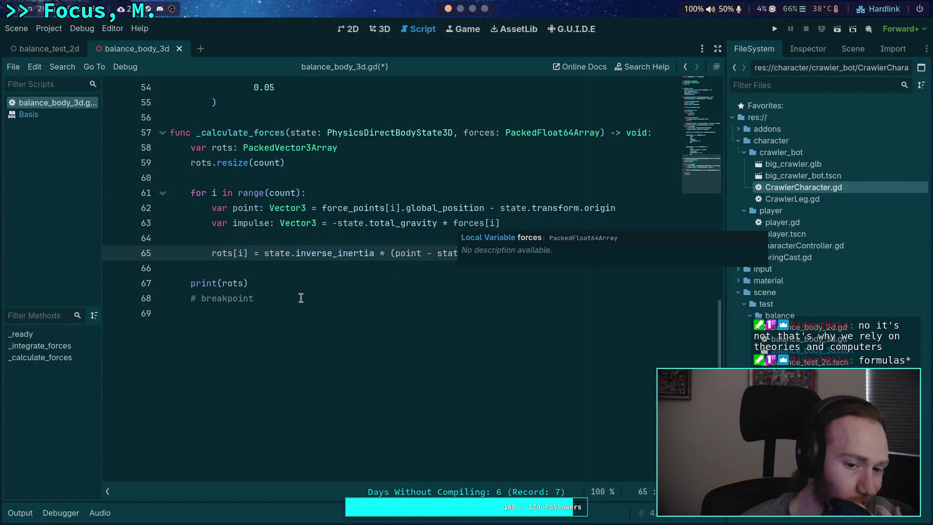
left_click(296, 261)
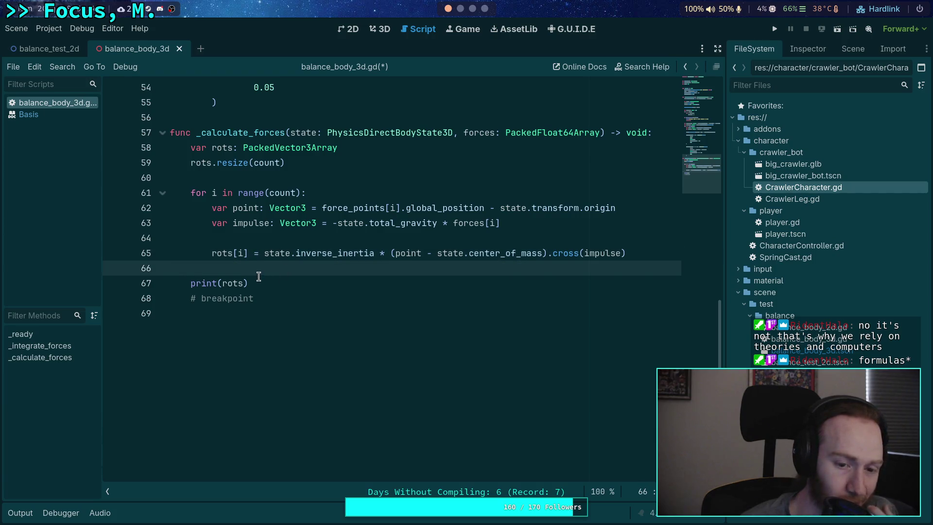
left_click(774, 28)
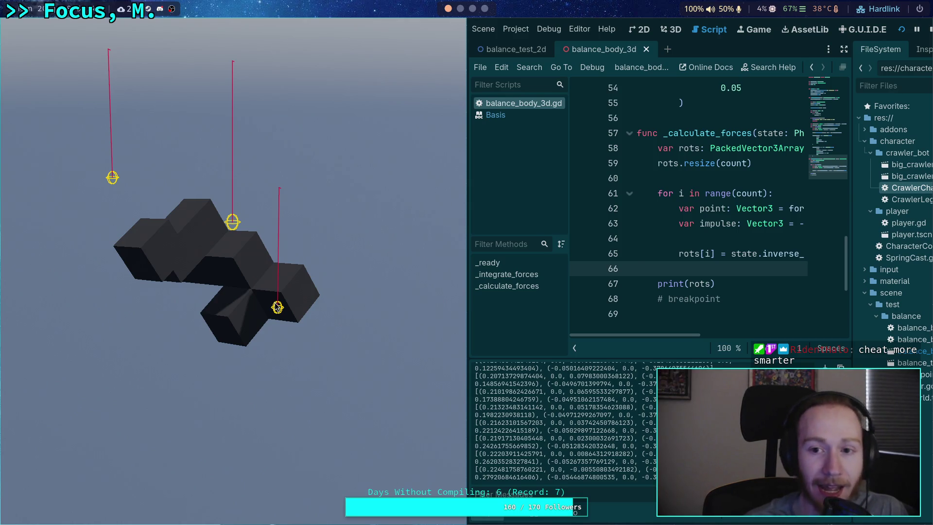
- Stop the 3D balance test, rerun and stop it again, then launch the 2D balance test
left_click(929, 29)
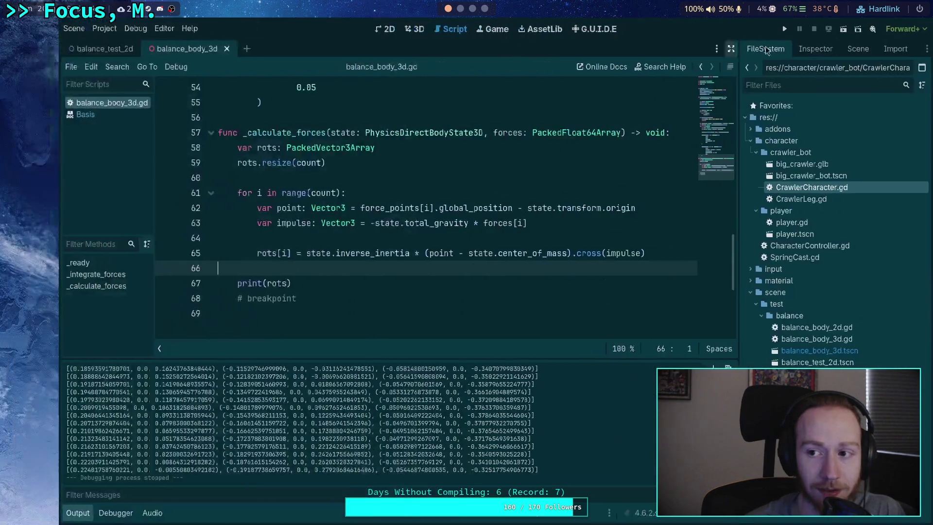
left_click(772, 30)
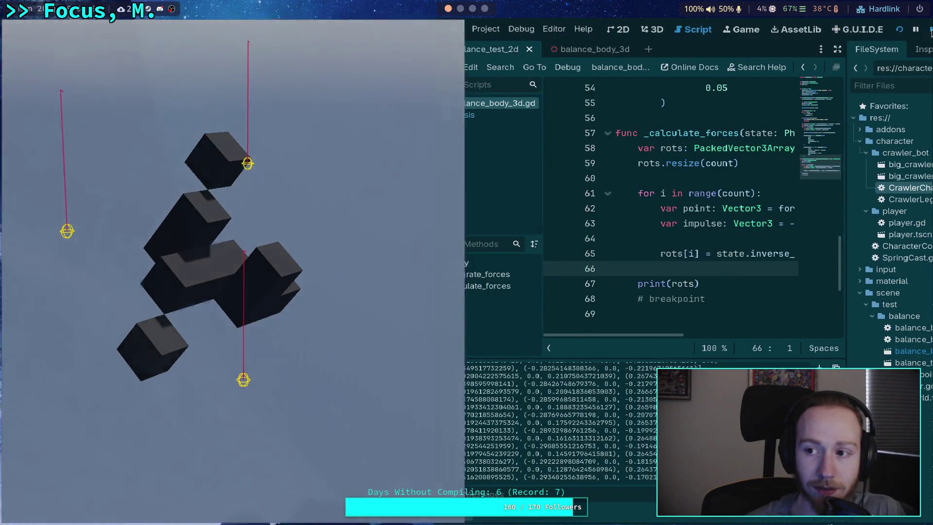
left_click(930, 30)
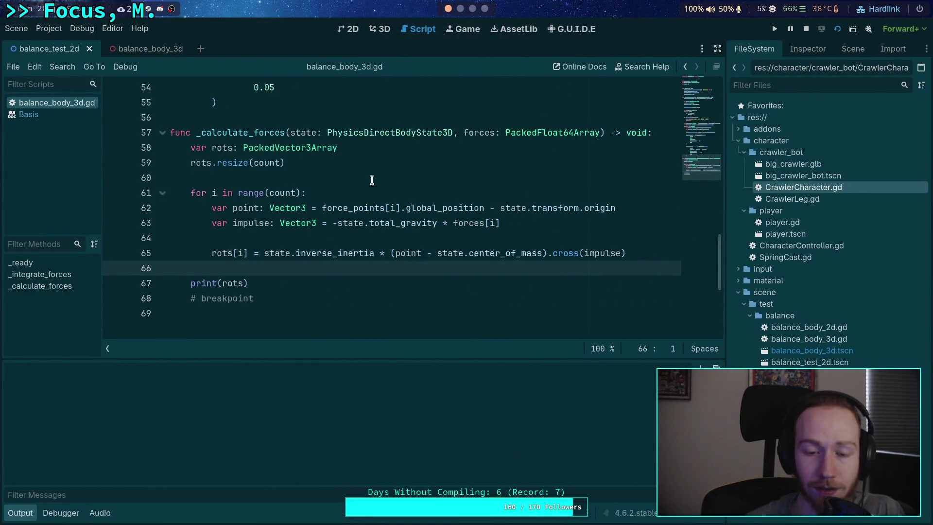
key("F5")
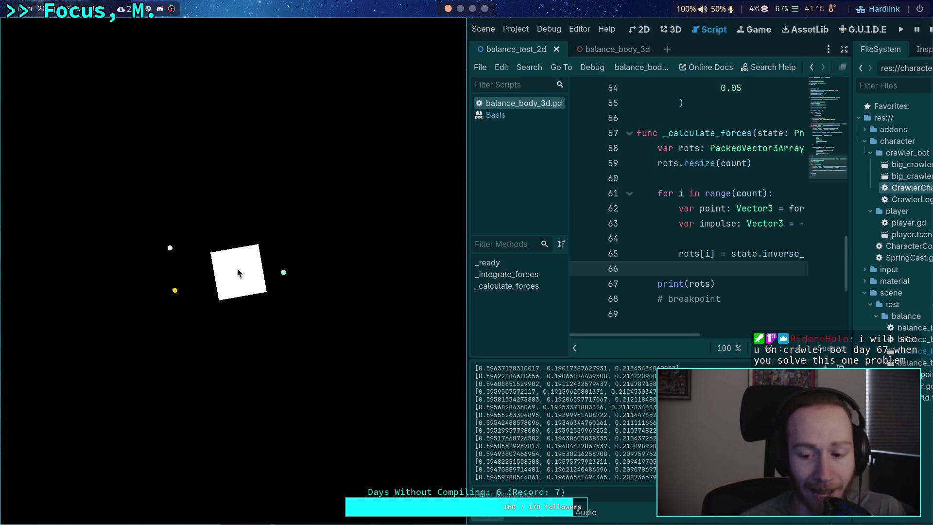
- Select the printed force values in the Output, narrowing to the line with the huge spike
mouse_move(653, 477)
left_mouse_down()
mouse_move(510, 436)
mouse_move(476, 376)
left_mouse_up()
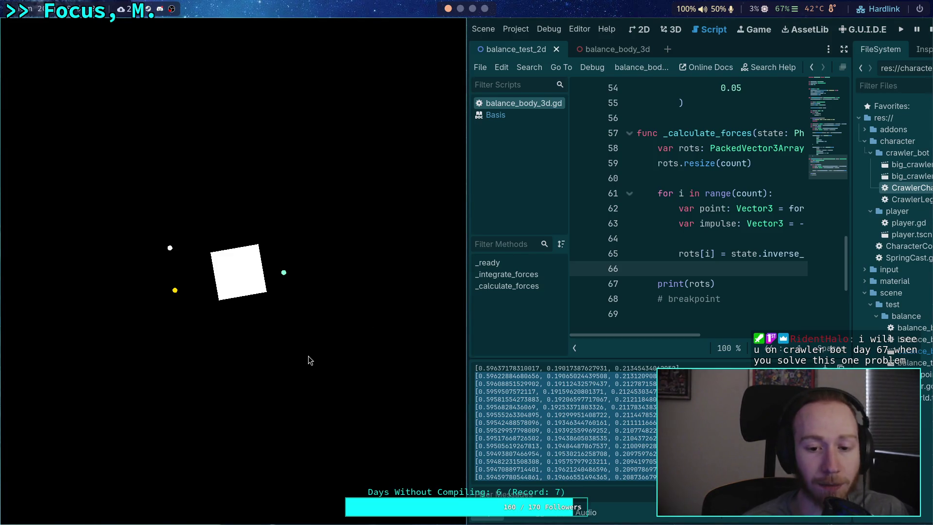
left_click(307, 380)
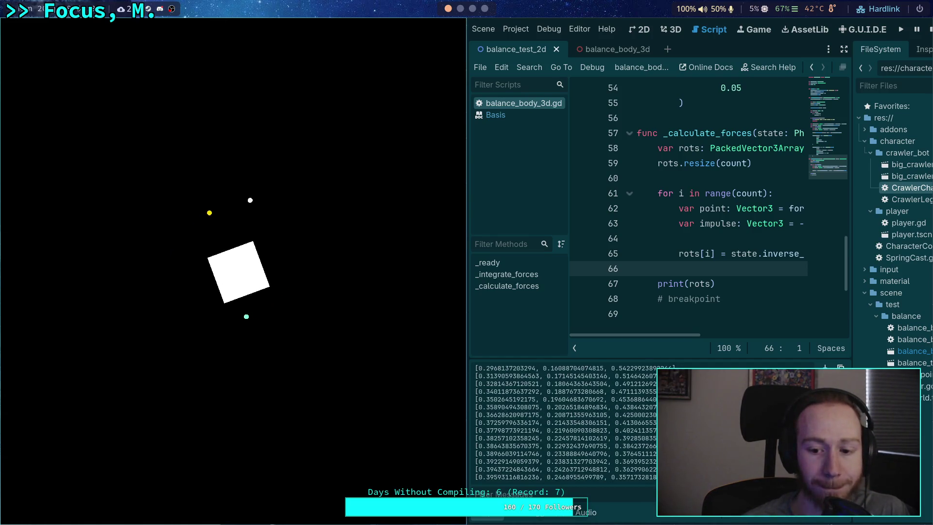
scroll(585, 411, "up", 5)
scroll(584, 410, "up", 3)
mouse_move(469, 431)
left_mouse_down()
mouse_move(622, 467)
mouse_move(670, 467)
left_mouse_up()
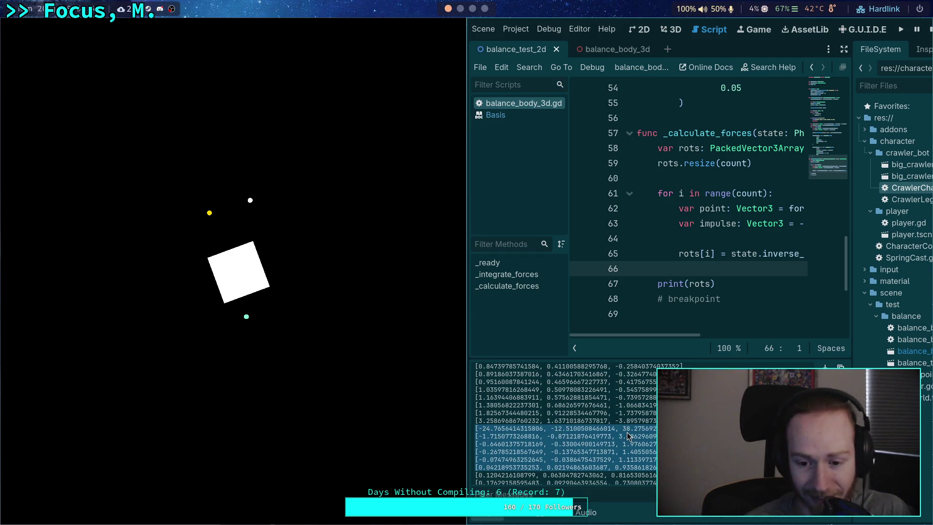
left_click_drag(478, 428, 670, 429)
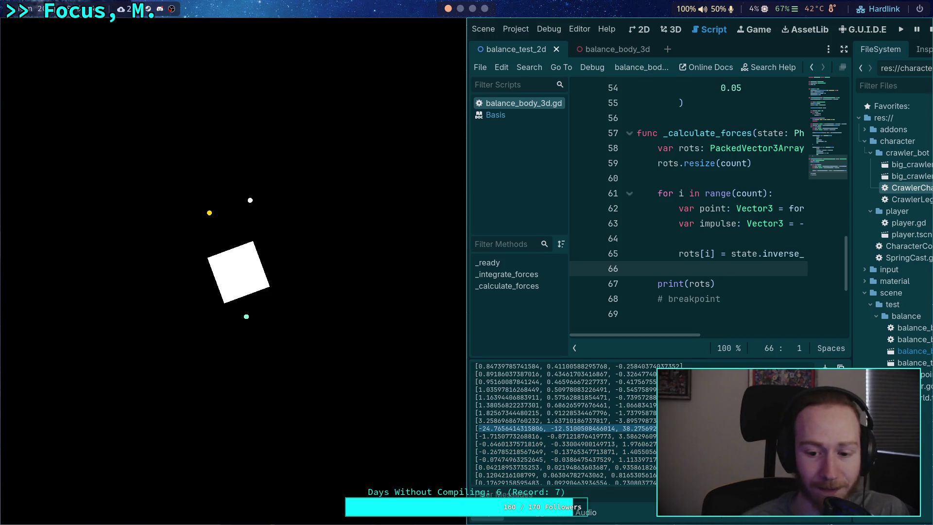
- Pick out the 38.275692 value, compare several force vectors, then open balance_body_2d.gd
double_click(631, 428)
scroll(577, 440, "up", 5)
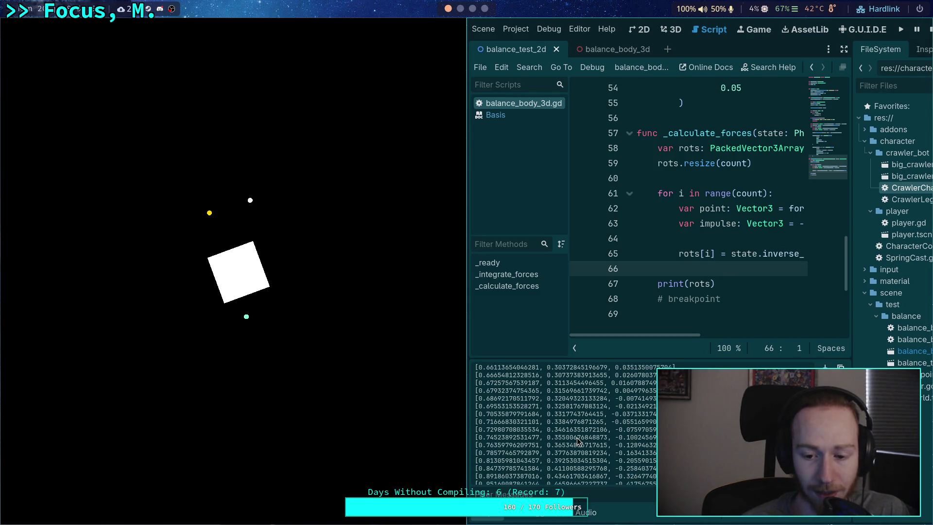
mouse_move(492, 392)
left_mouse_down()
mouse_move(624, 400)
mouse_move(653, 413)
left_mouse_up()
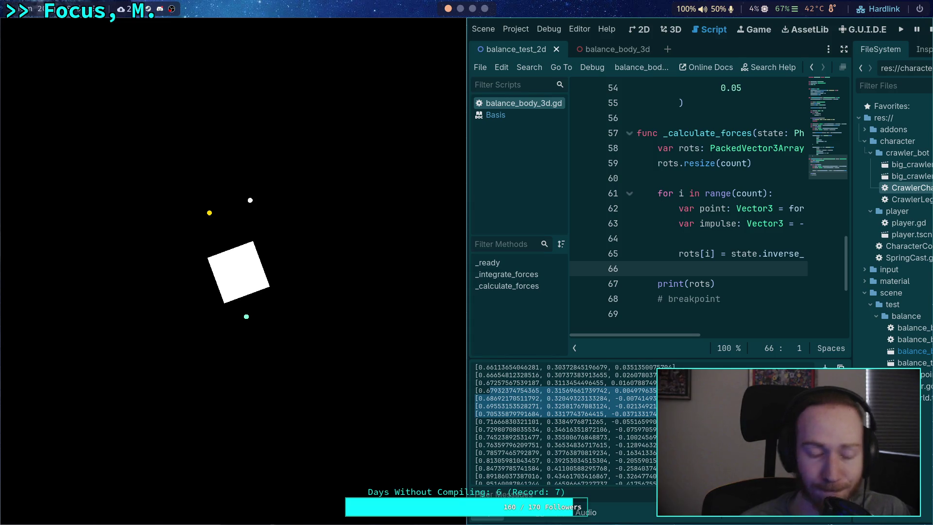
left_click(632, 436)
scroll(632, 437, "up", 5)
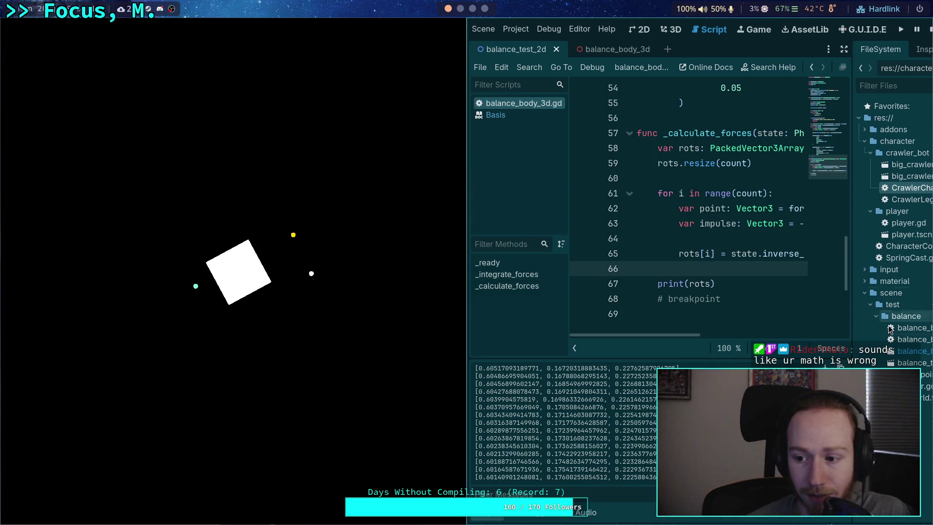
double_click(907, 331)
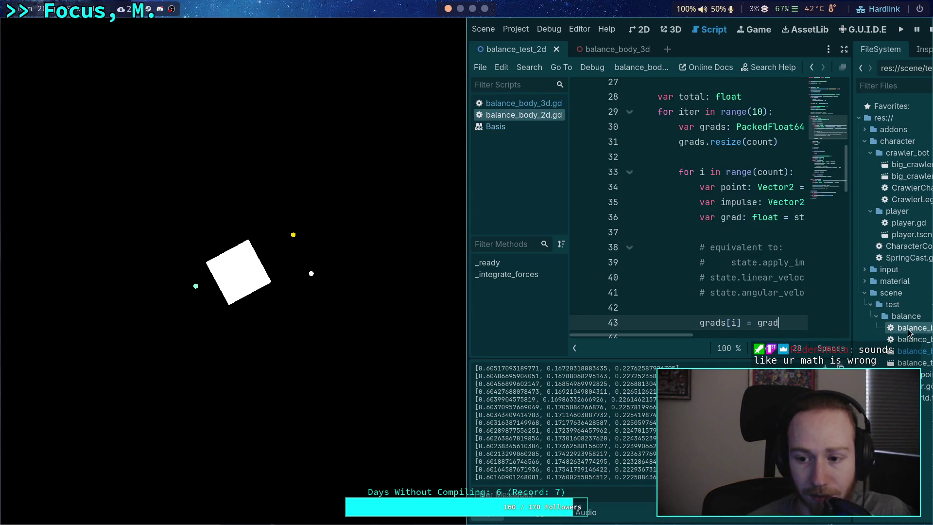
- Select and compare blocks of large printed force values in the Output panel
scroll(819, 155, "down", 15)
left_click_drag(671, 335, 721, 340)
left_click_drag(662, 201, 804, 202)
left_click_drag(709, 339, 652, 338)
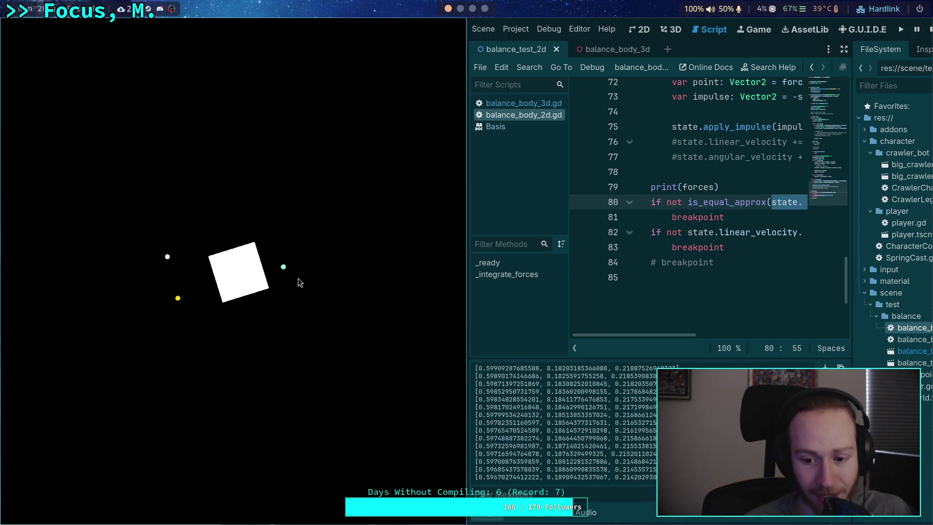
scroll(642, 432, "up", 4)
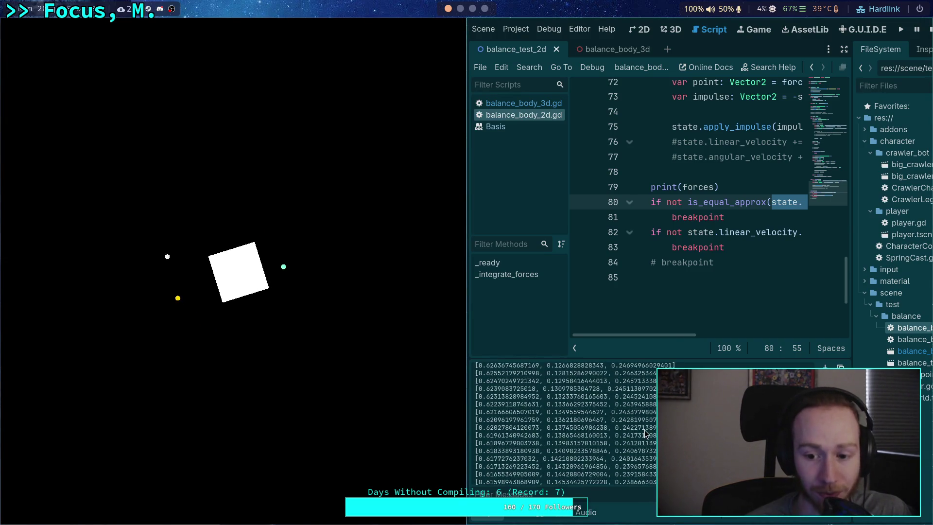
scroll(500, 378, "up", 5)
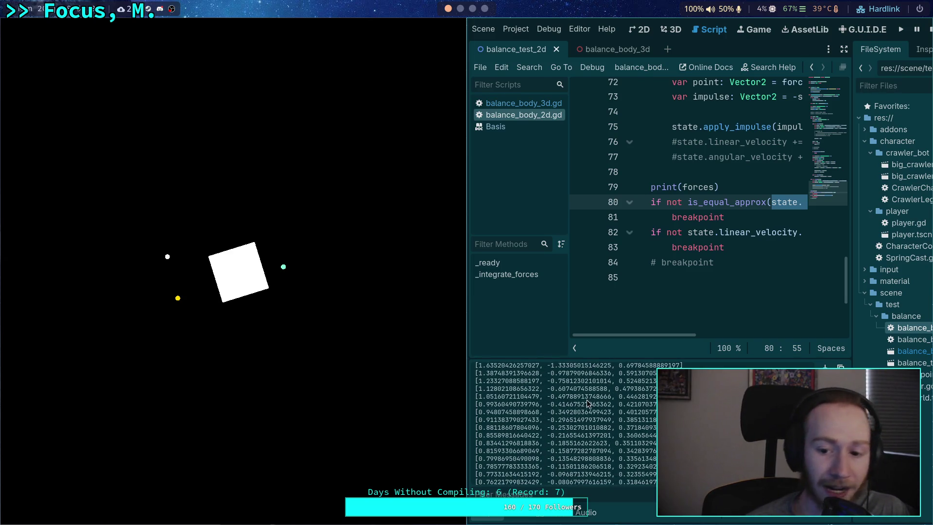
left_click_drag(501, 378, 655, 432)
scroll(633, 435, "up", 3)
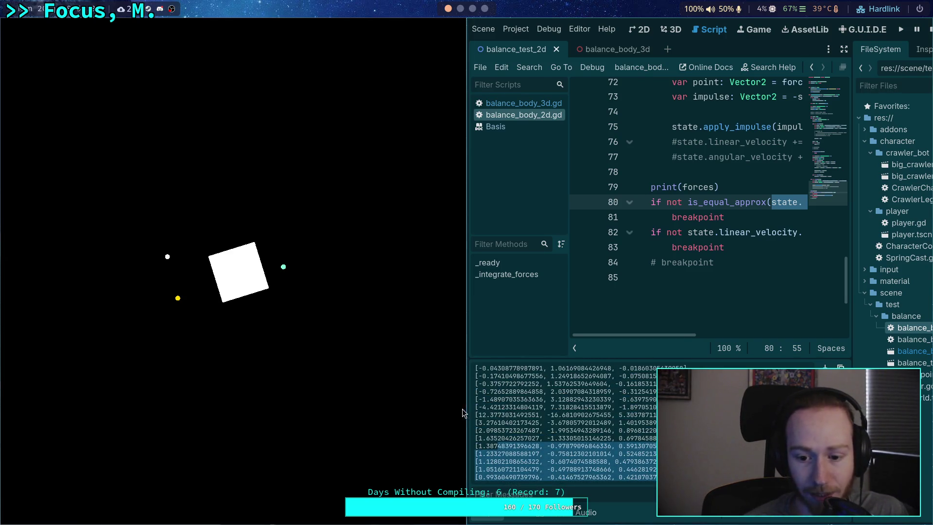
left_click_drag(477, 411, 512, 440)
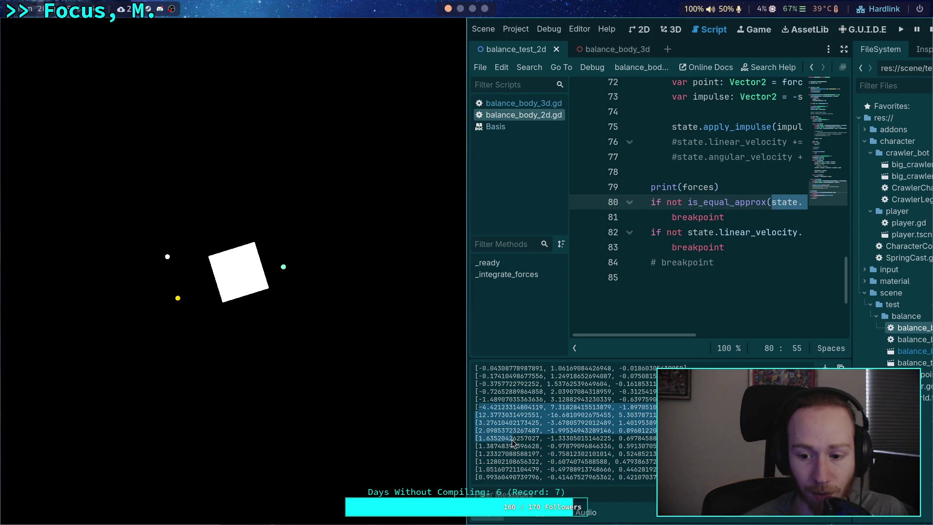
left_click(542, 417)
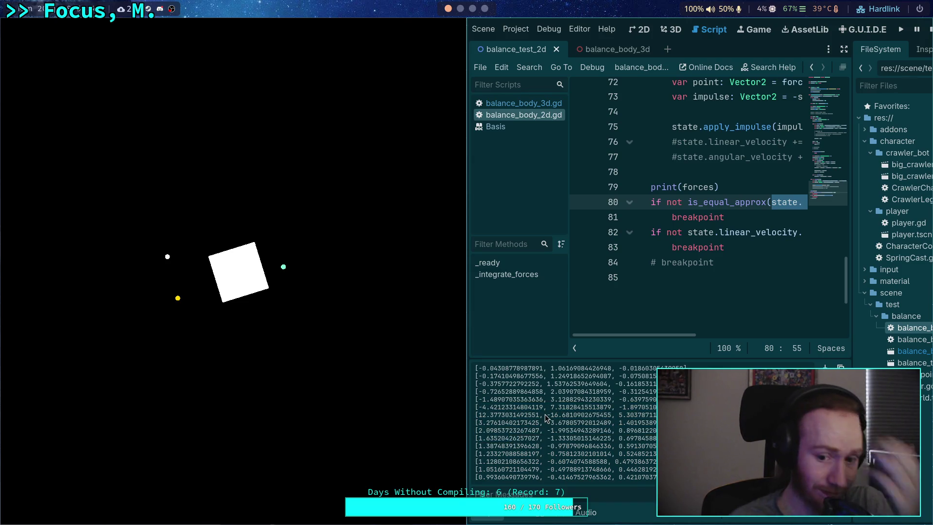
scroll(546, 418, "up", 1)
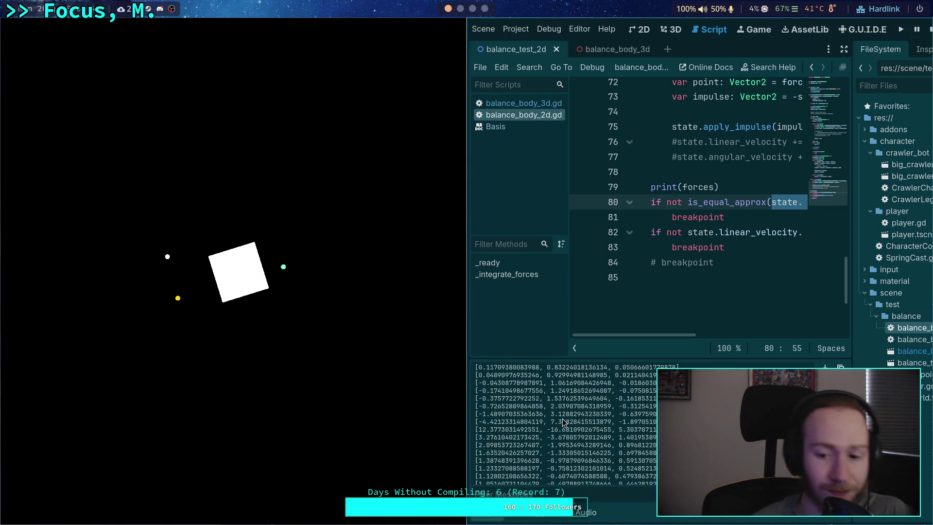
scroll(562, 418, "up", 1)
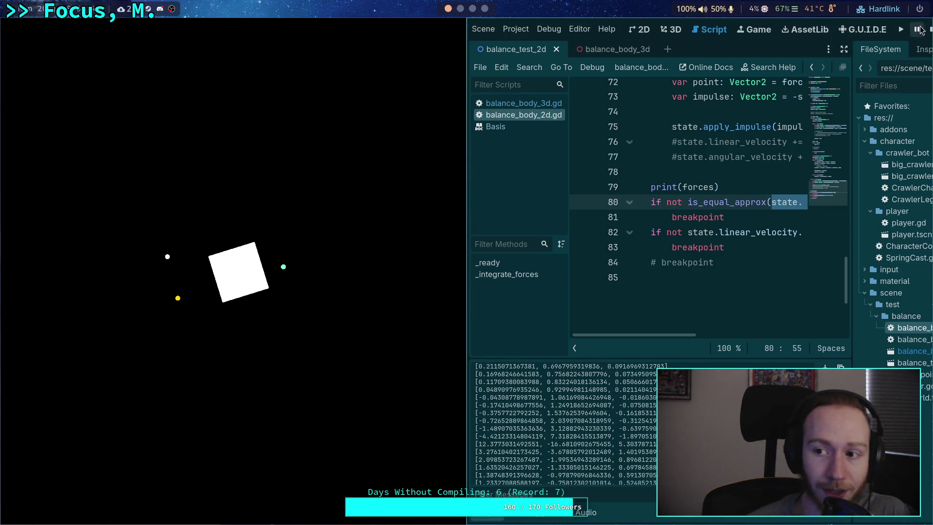
- Stop the test, change line 29 from range(10) to range(1), then rerun and stop it
left_click(929, 30)
scroll(328, 290, "up", 7)
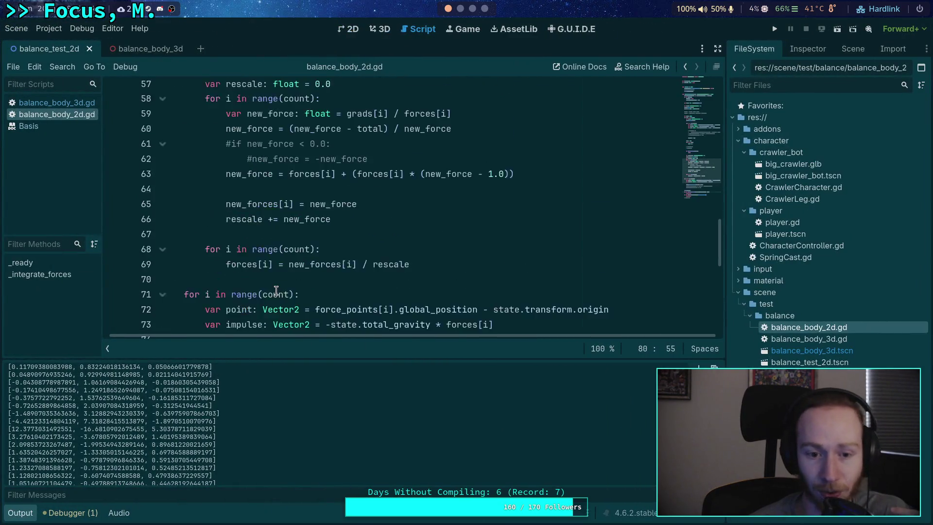
scroll(328, 290, "down", 2)
left_click(440, 274)
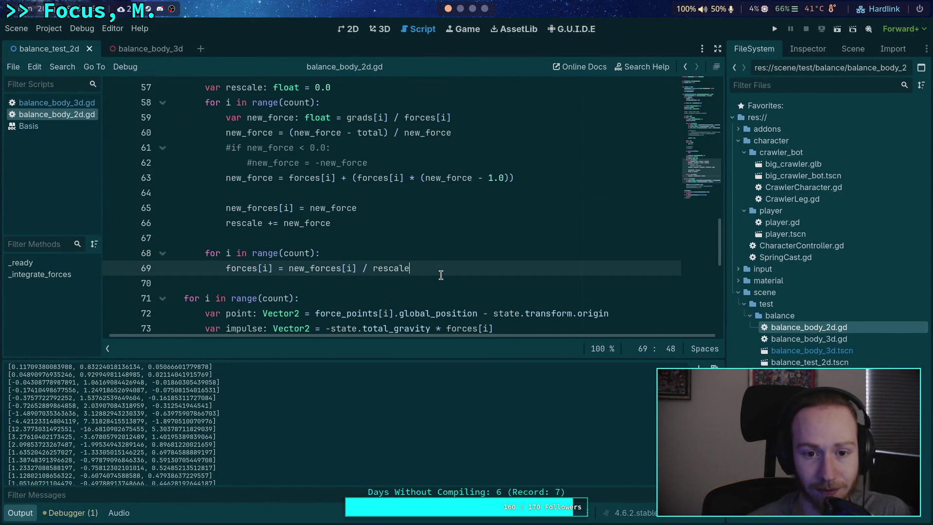
scroll(242, 236, "up", 11)
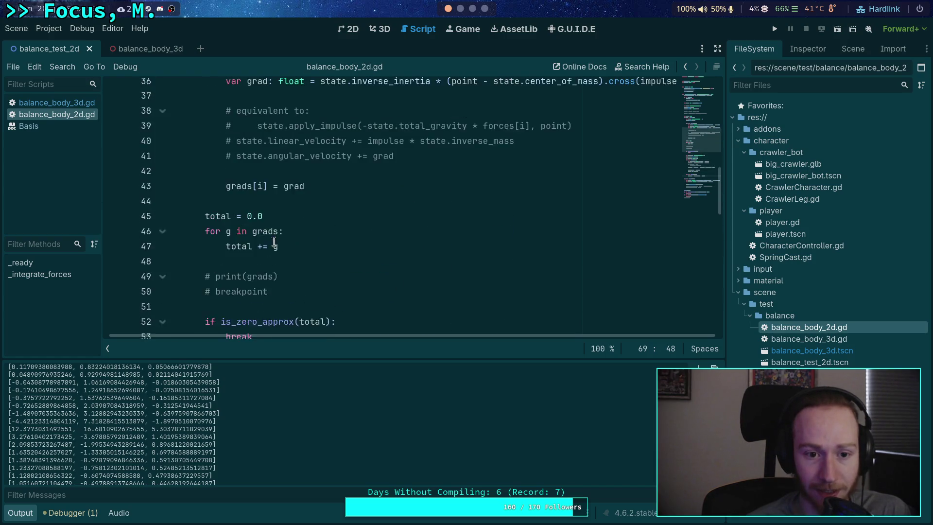
mouse_move(213, 163)
left_mouse_down()
mouse_move(300, 163)
mouse_move(283, 164)
left_mouse_up()
left_click(283, 176)
key("BackSpace")
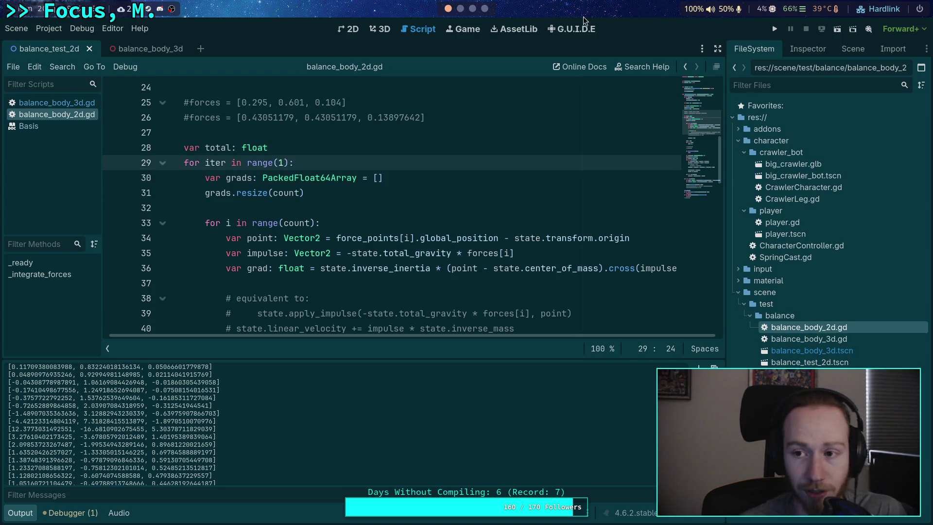
left_click(774, 29)
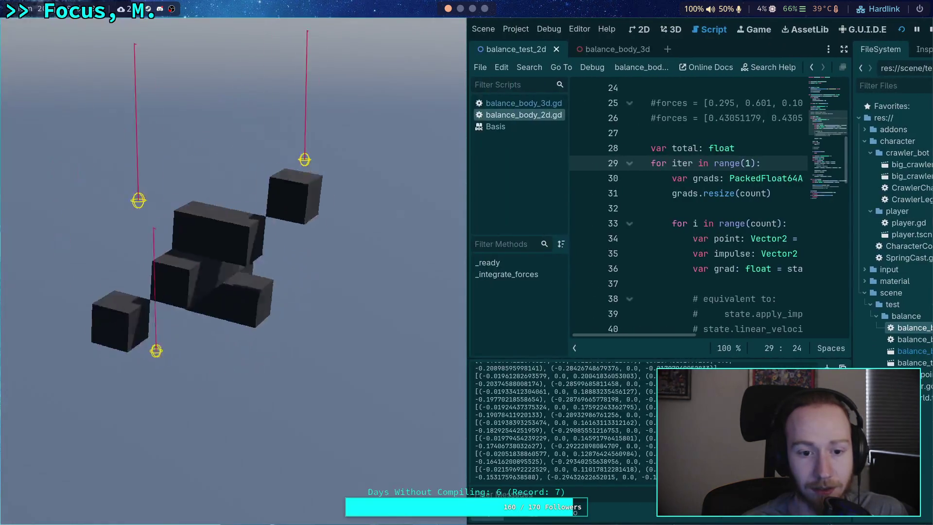
left_click(929, 31)
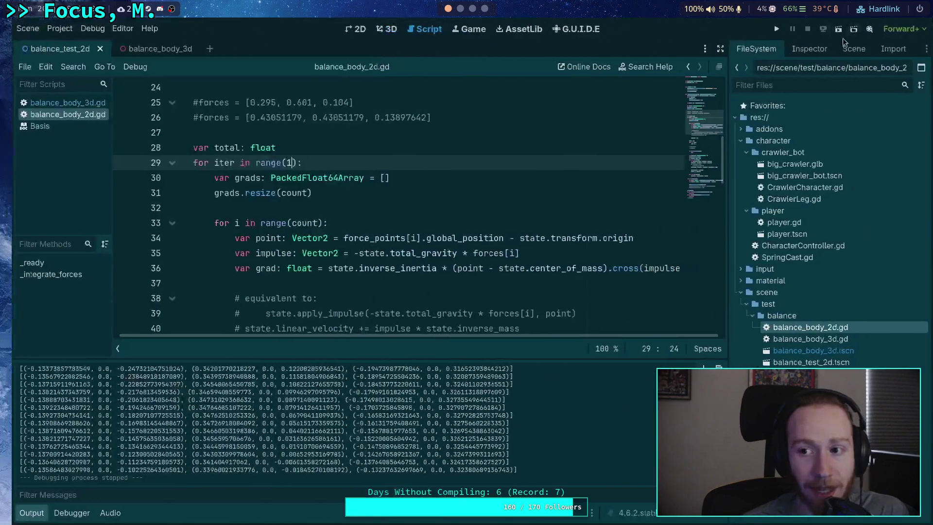
- Rerun the 2D balance test and scroll through the newly printed force arrays
left_click(837, 29)
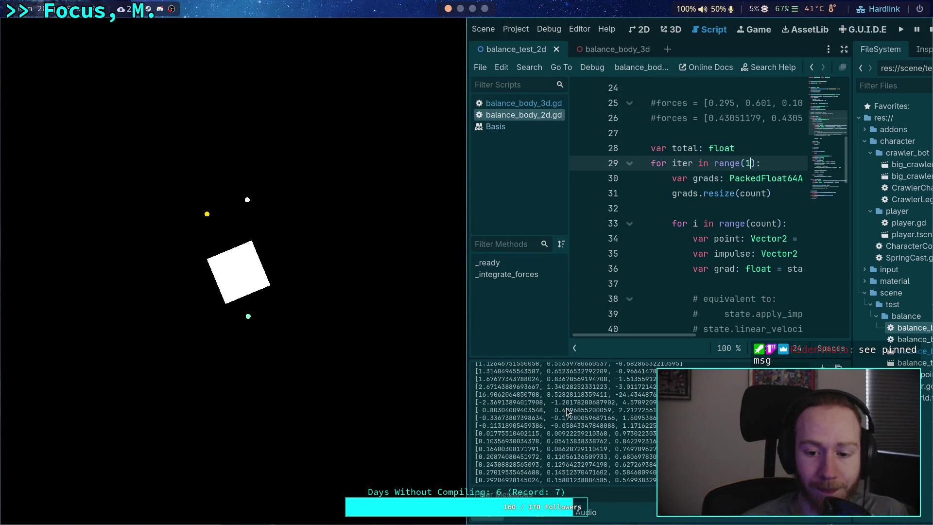
scroll(564, 427, "up", 2)
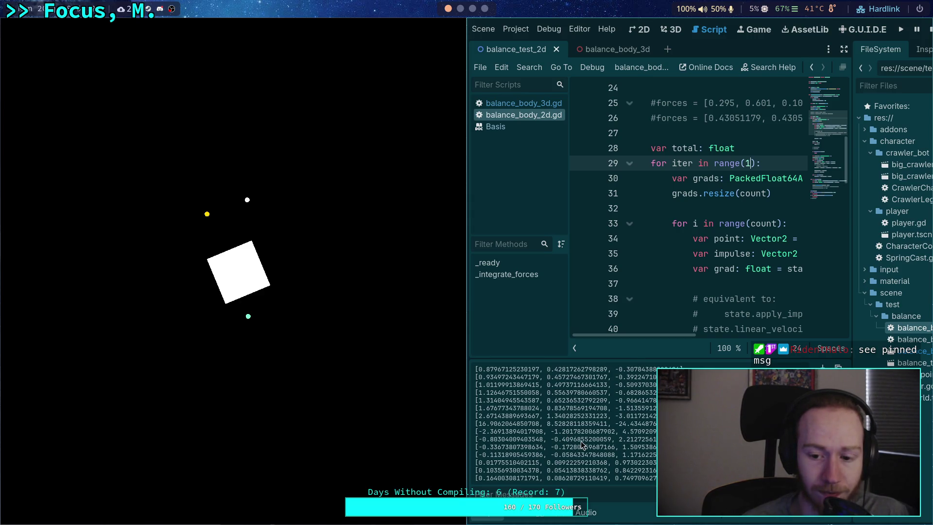
scroll(581, 445, "down", 6)
scroll(659, 316, "down", 3)
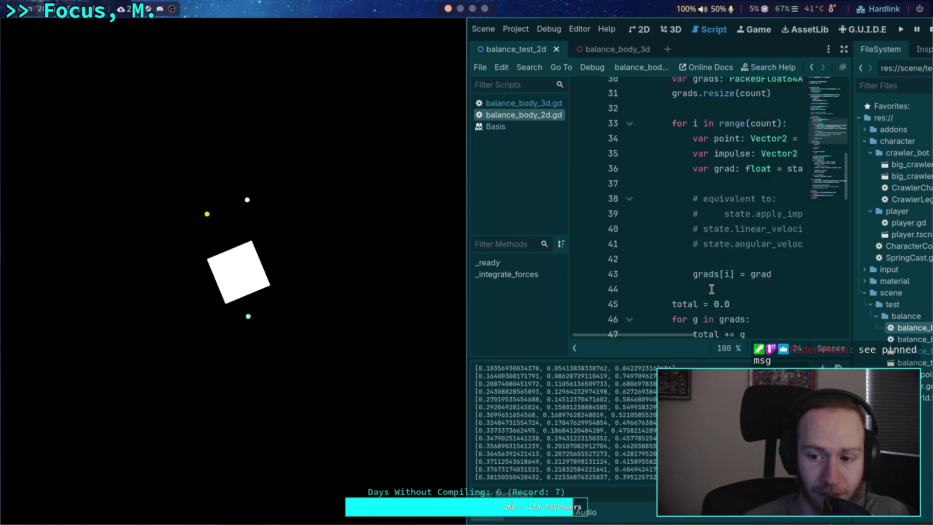
scroll(670, 306, "up", 2)
scroll(681, 295, "down", 3)
scroll(681, 295, "down", 5)
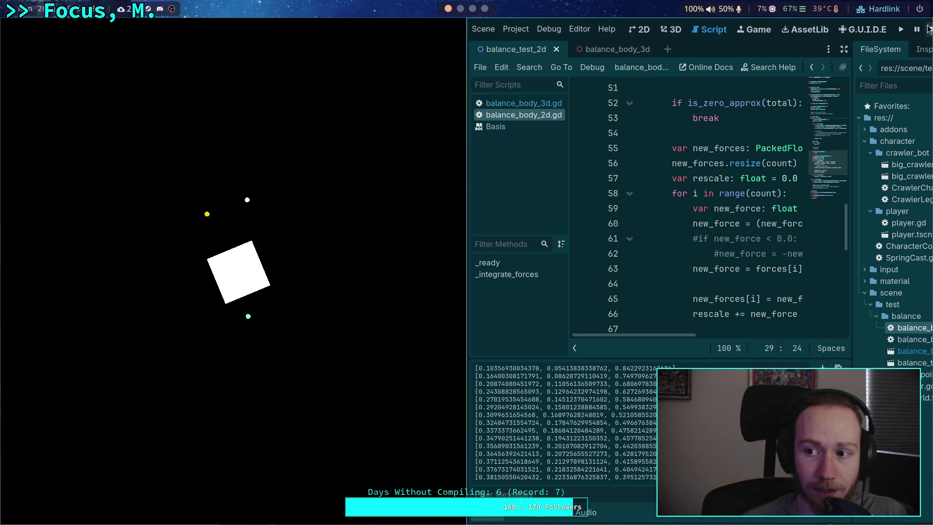
- Stop the running test and look over script lines 66 to 70
key("F8")
scroll(289, 232, "down", 2)
scroll(289, 233, "down", 1)
left_click(228, 222)
left_click(447, 284)
scroll(346, 283, "down", 3)
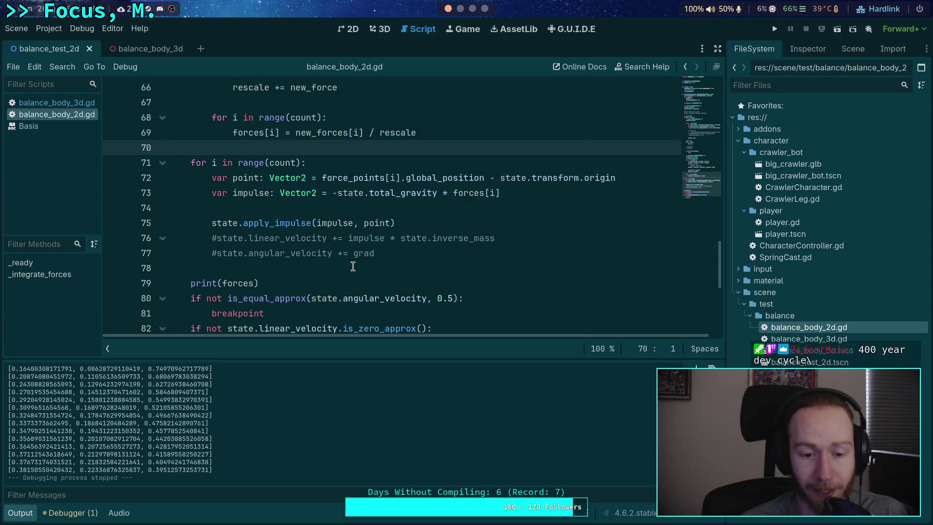
- Switch from the balance_body_2d.gd script to the balance_body_3d.gd script
scroll(353, 266, "down", 5)
scroll(339, 267, "up", 3)
left_click(295, 268)
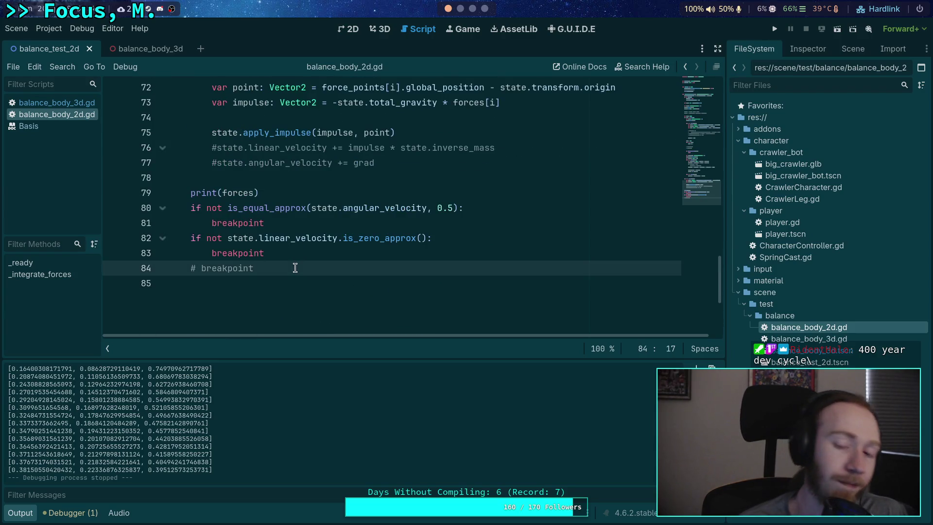
right_click(68, 114)
left_click(80, 145)
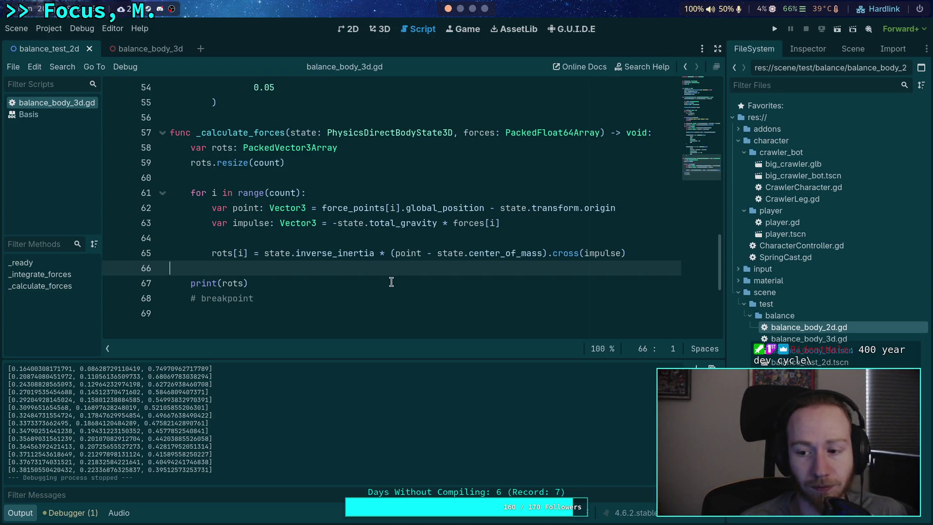
- Check the printed rotation values, then show the balance_test_2d scene in the 2D view
left_click_drag(212, 470, 99, 377)
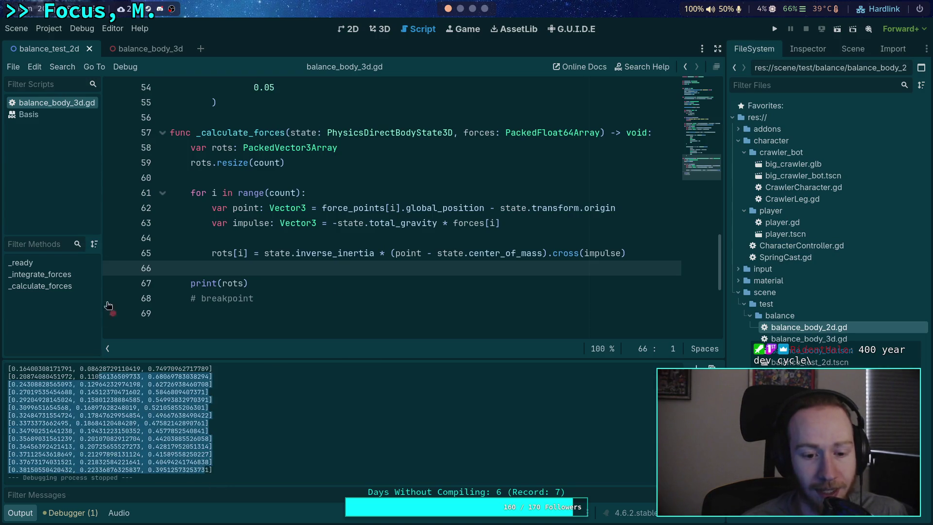
left_click(250, 377)
left_click(291, 314)
left_click(348, 266)
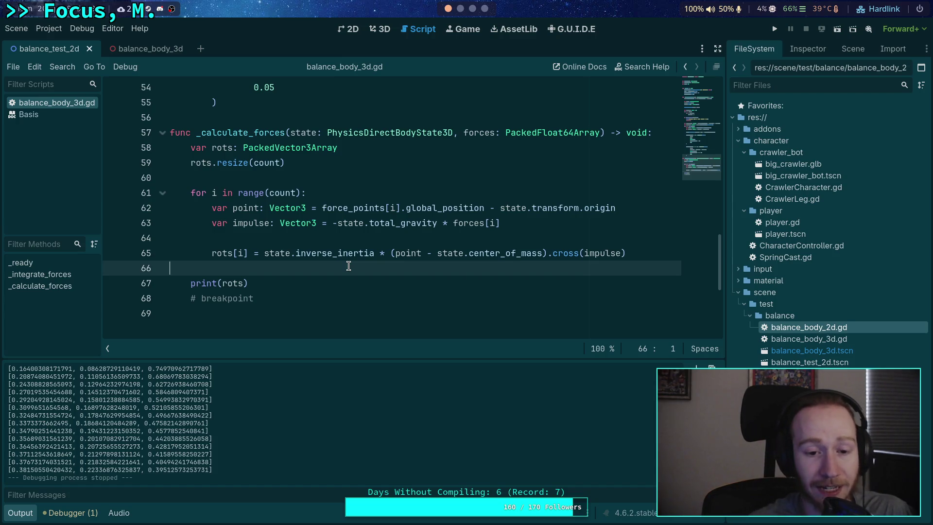
left_click(379, 32)
left_click(343, 30)
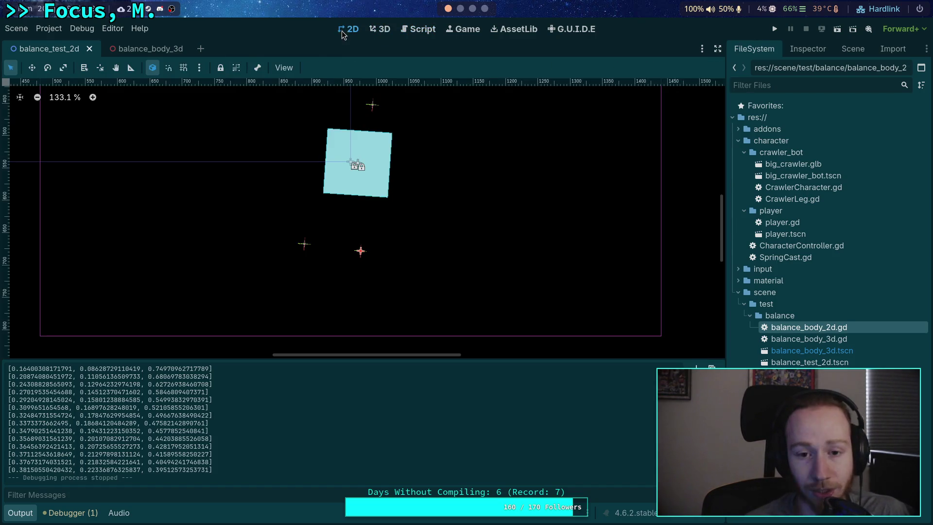
- Close the balance_test_2d scene tab and run the balance_body_3d cube test
left_click(374, 30)
left_click(90, 49)
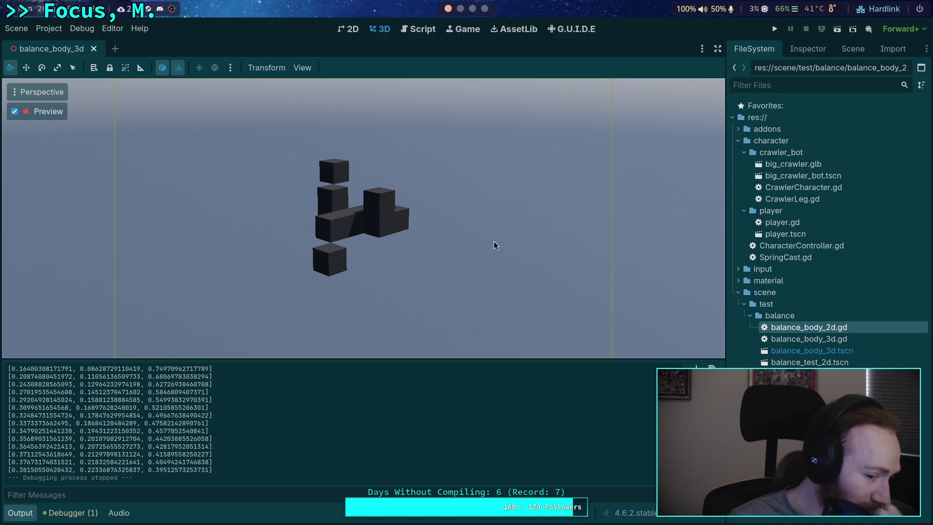
left_click(418, 34)
left_click(382, 30)
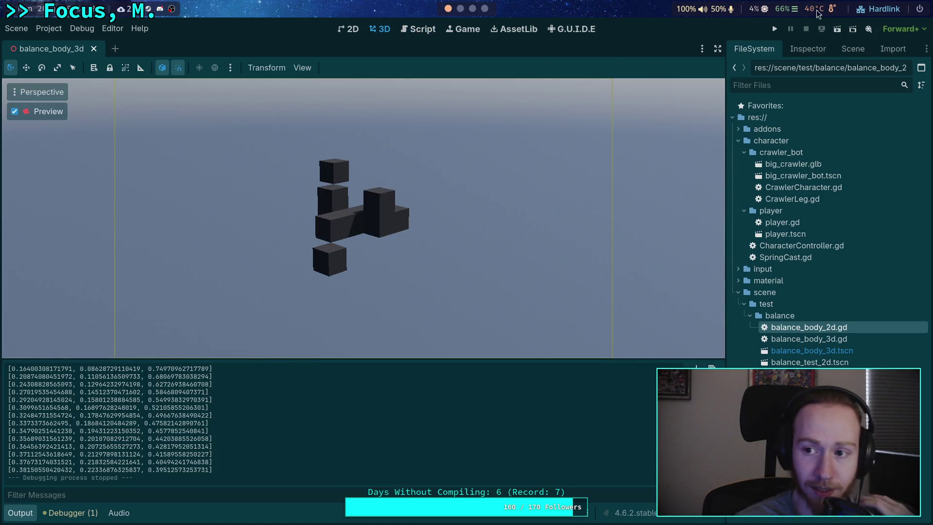
left_click(774, 31)
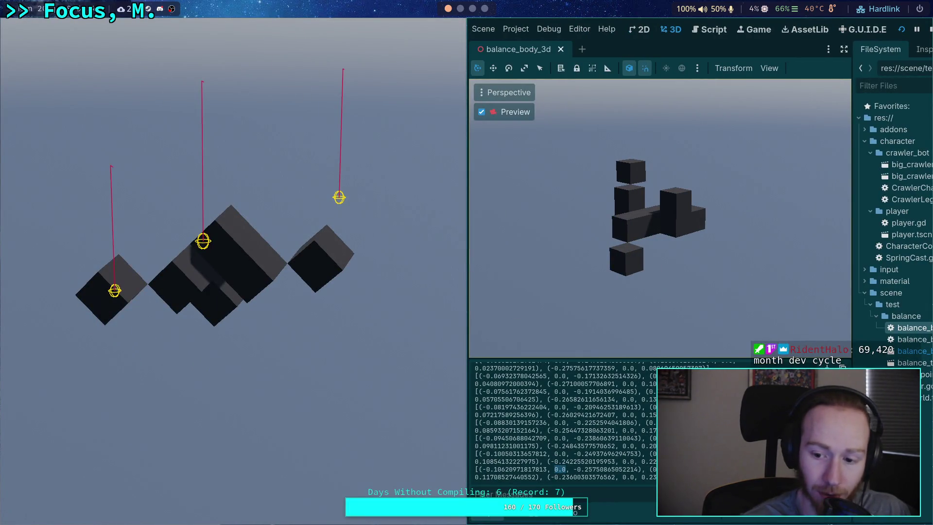
- Run the 3D cube test twice, stopping each run, then return to the balance_body_3d script
left_click_drag(596, 469, 657, 469)
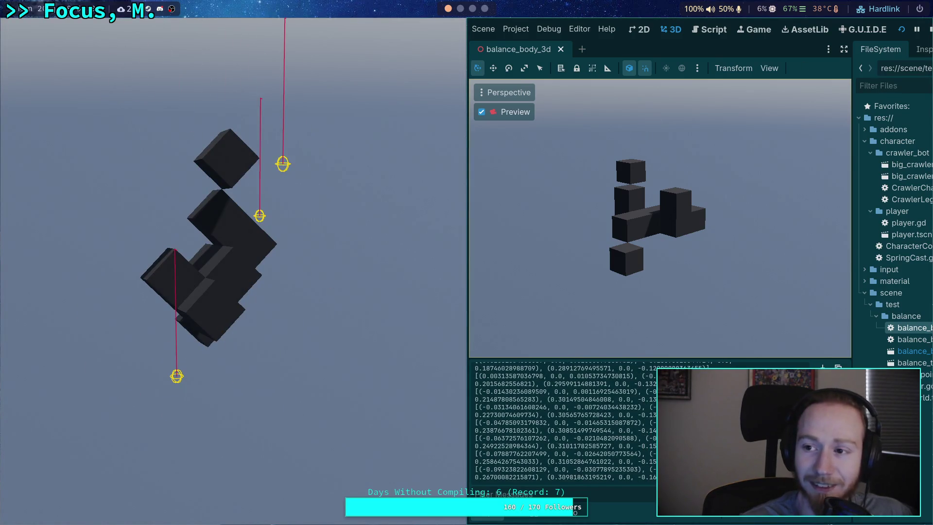
left_click(929, 29)
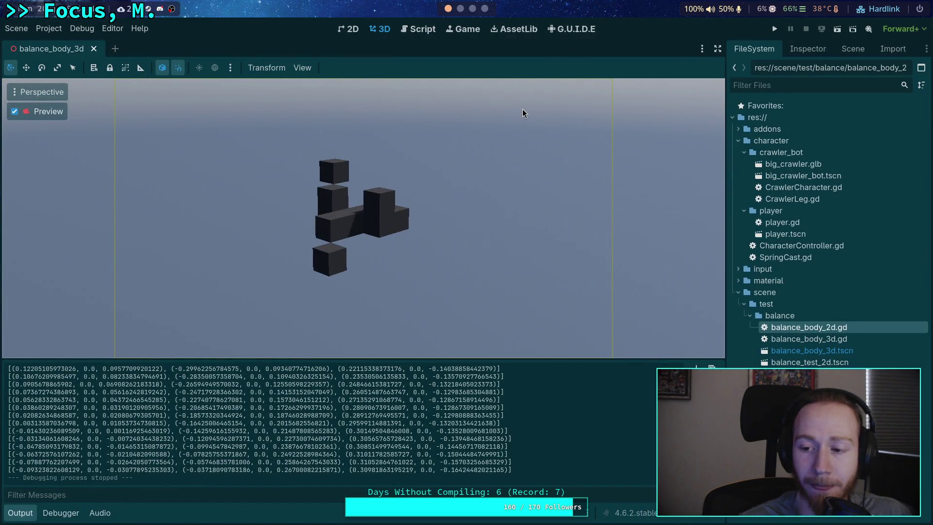
left_click(774, 28)
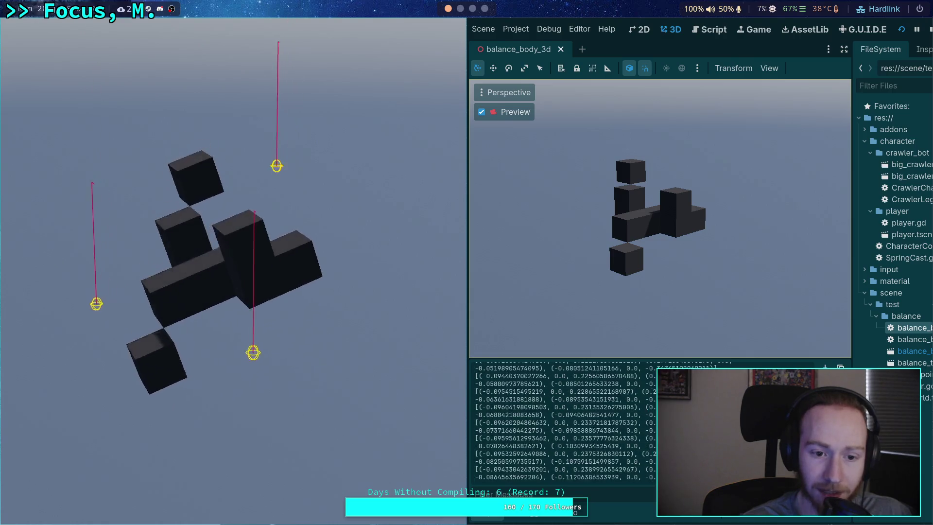
left_click(928, 32)
left_click(418, 30)
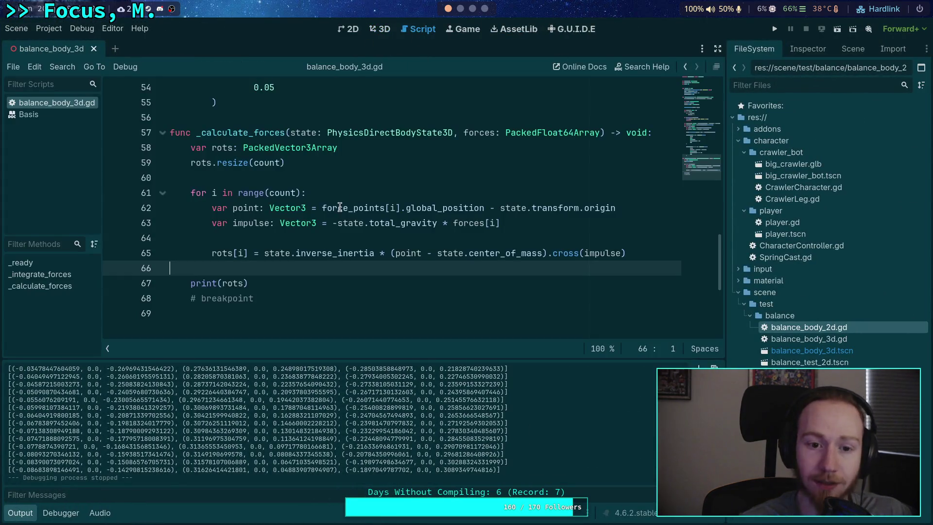
- Add 'state.angular_velocity -= state.angular_velocity * state.total_angular_damp * state.step' to _integrate_forces and save
scroll(326, 245, "up", 10)
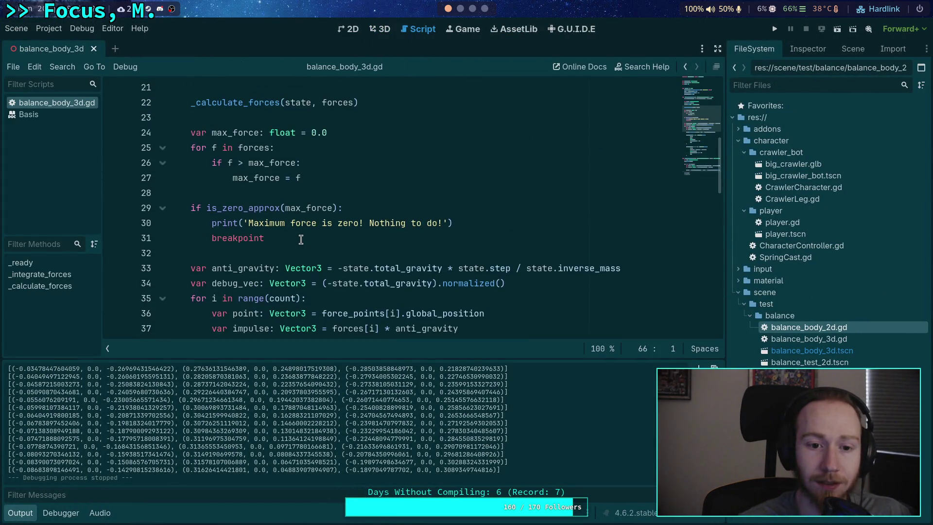
scroll(298, 238, "down", 5)
scroll(298, 238, "up", 8)
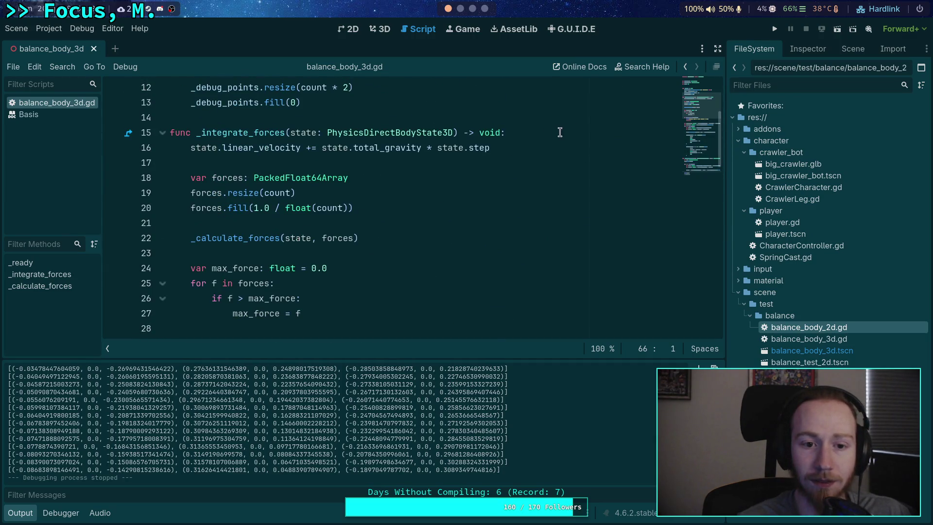
left_click(564, 132)
key("Return")
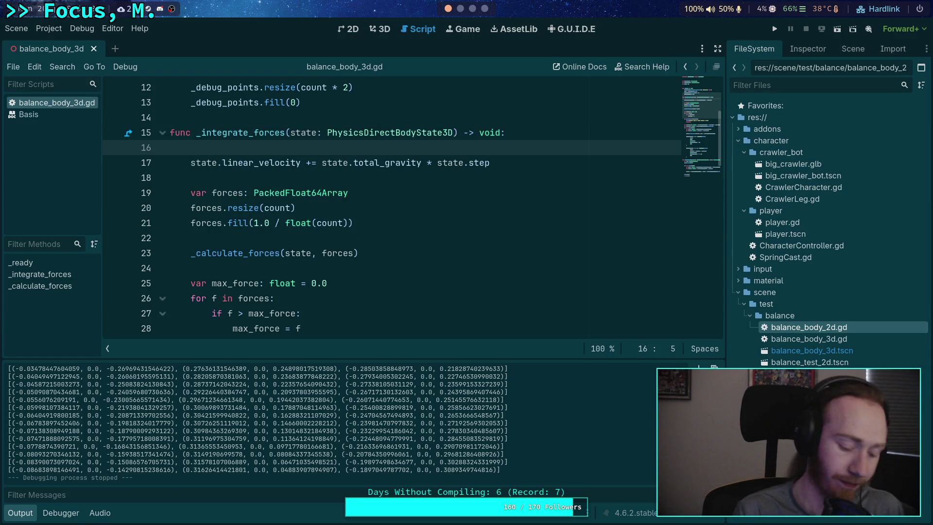
type("state.ang")
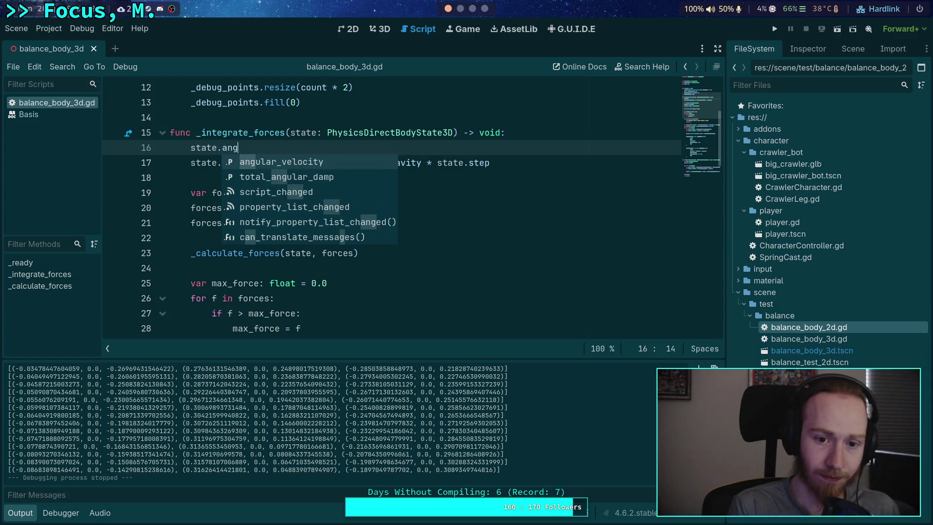
key("Return")
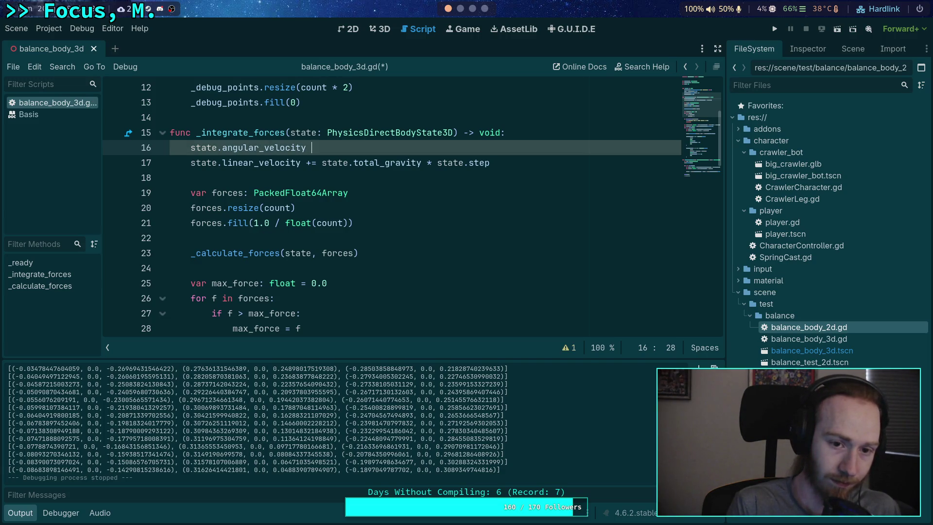
type("-= state.ang")
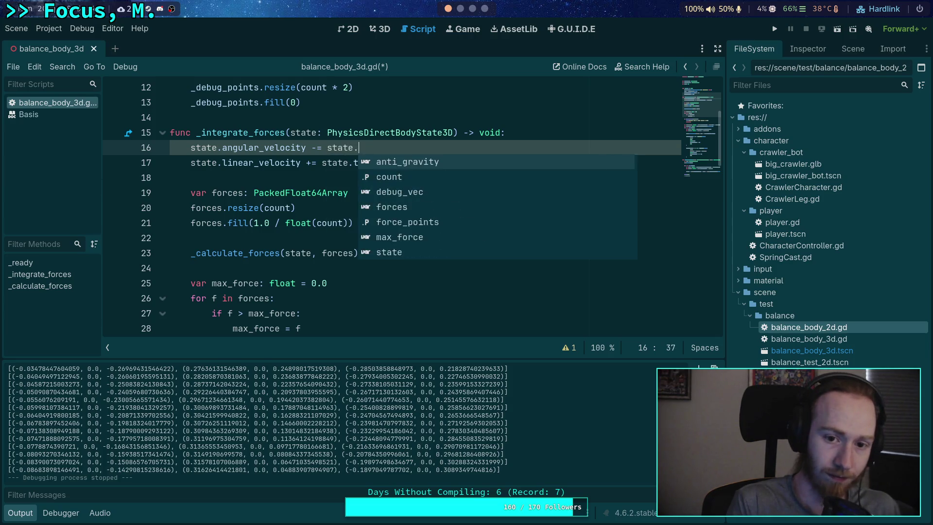
key("Return")
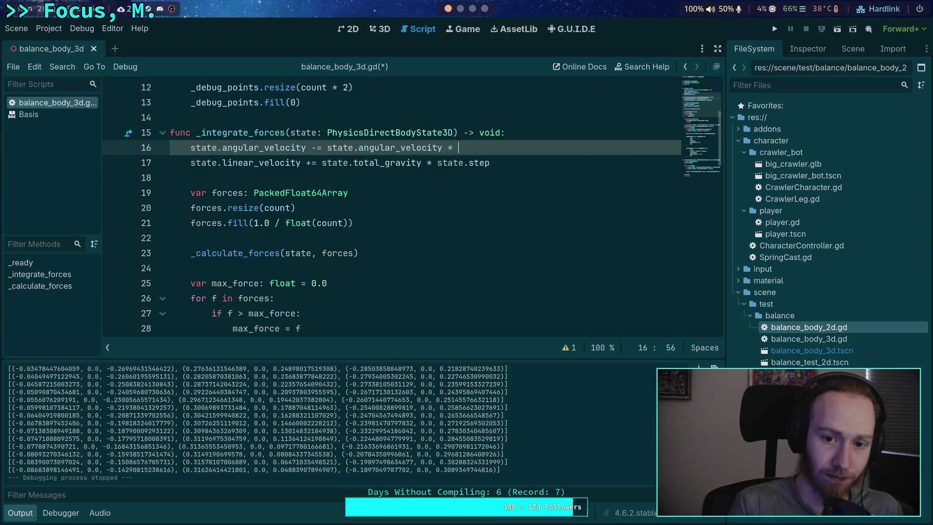
type("state.tot")
key("Return")
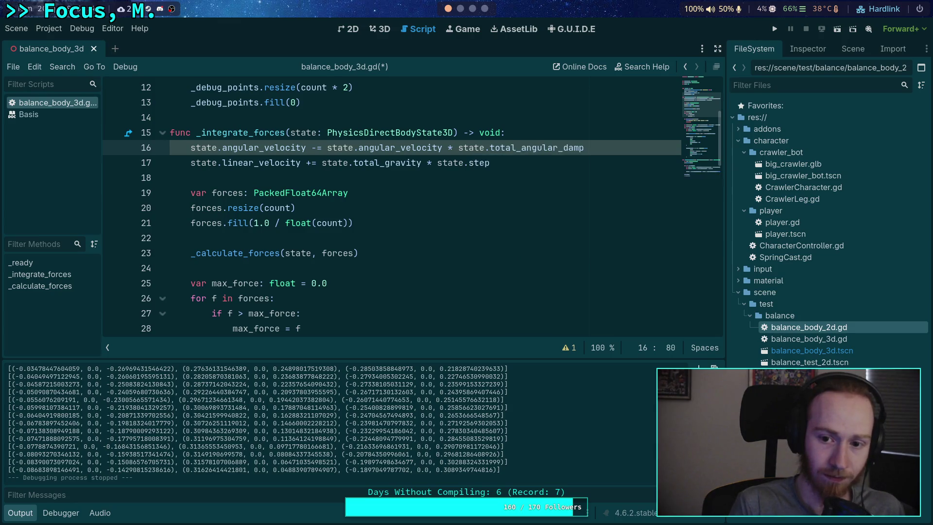
type("step")
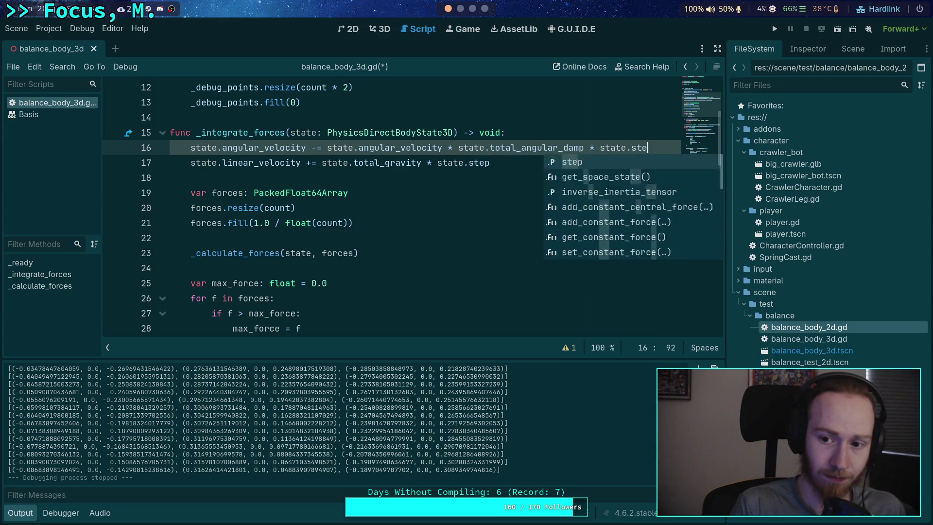
key("ctrl+s")
left_click(438, 192)
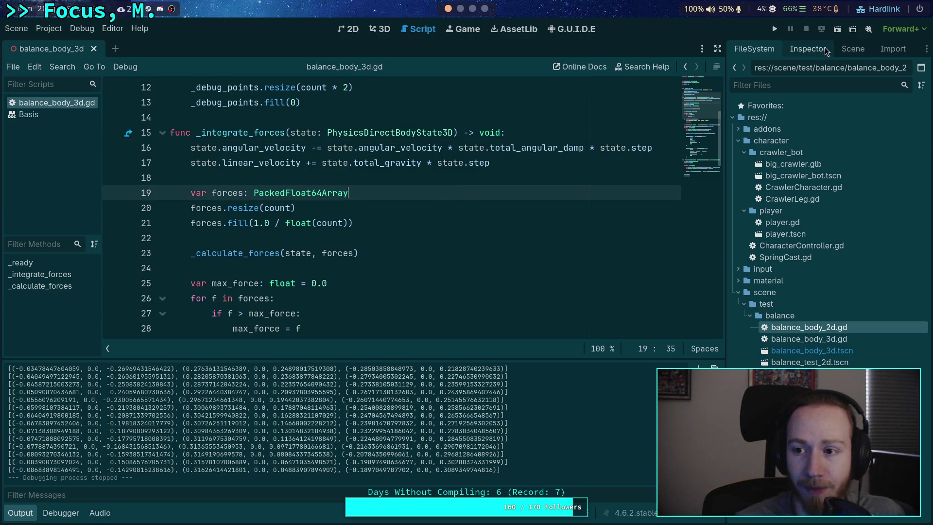
- Set the RigidBody3D's angular Damp to 0.1 and rerun the balance test
left_click(853, 48)
left_click(761, 138)
left_click(807, 48)
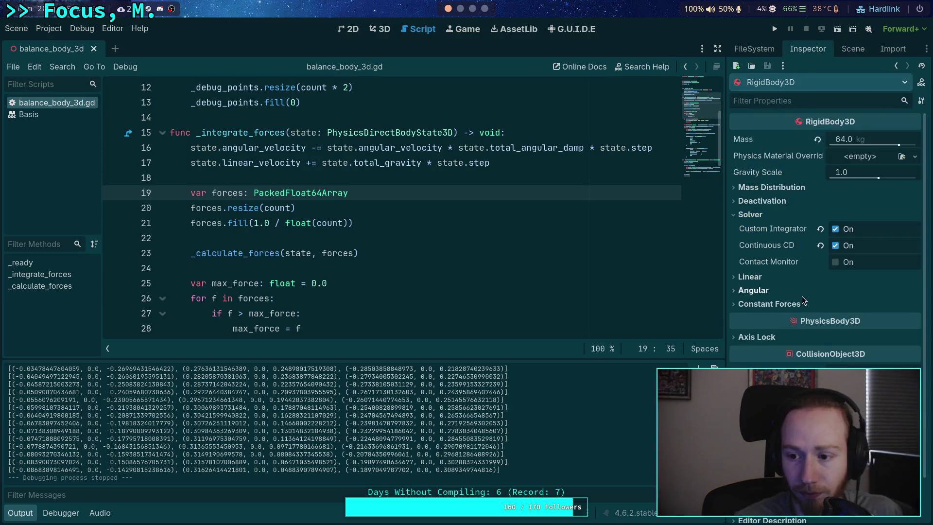
left_click(764, 294)
left_click(860, 353)
type(".1")
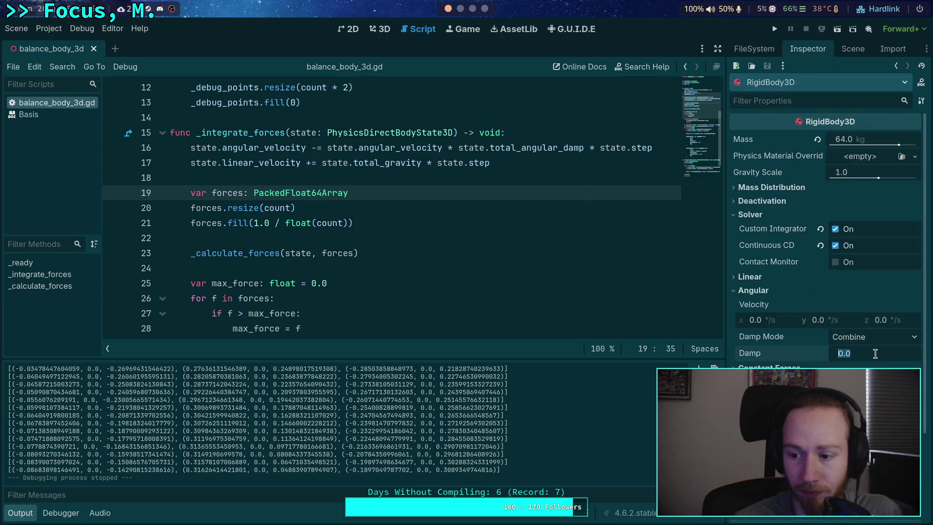
key("Return")
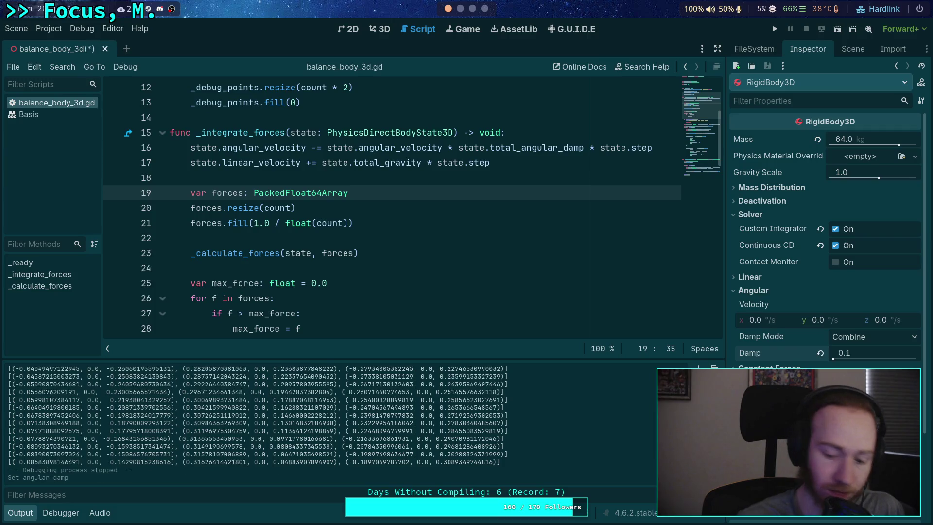
left_click(776, 30)
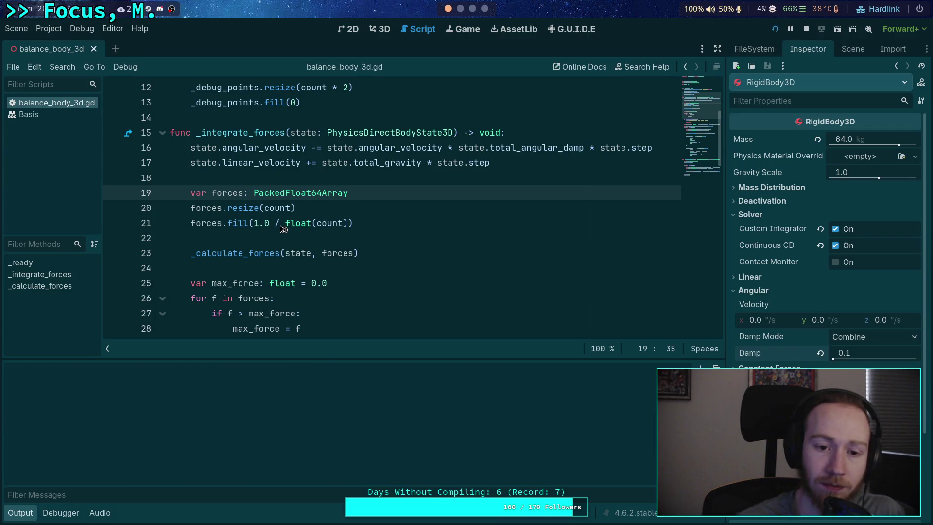
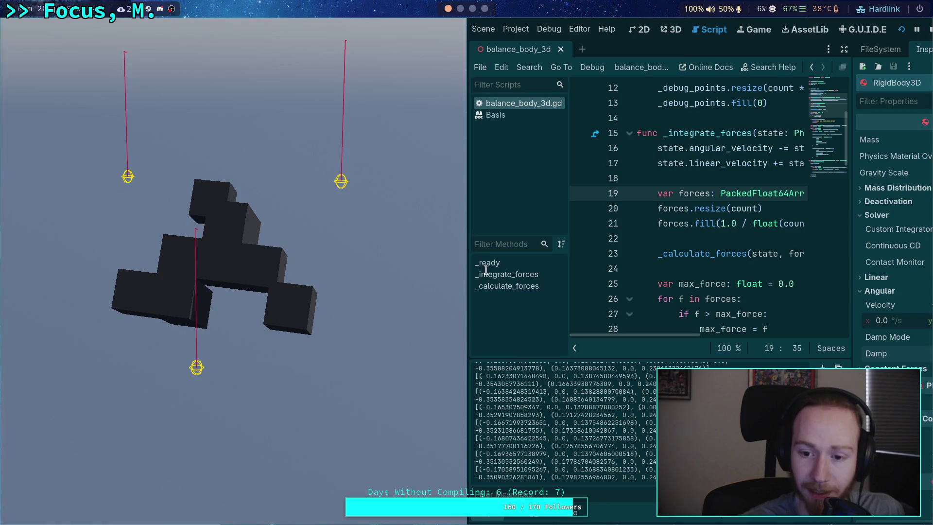
- Set the rigid body's angular Damp to 0.2 in the Inspector
key("super+ctrl+Left")
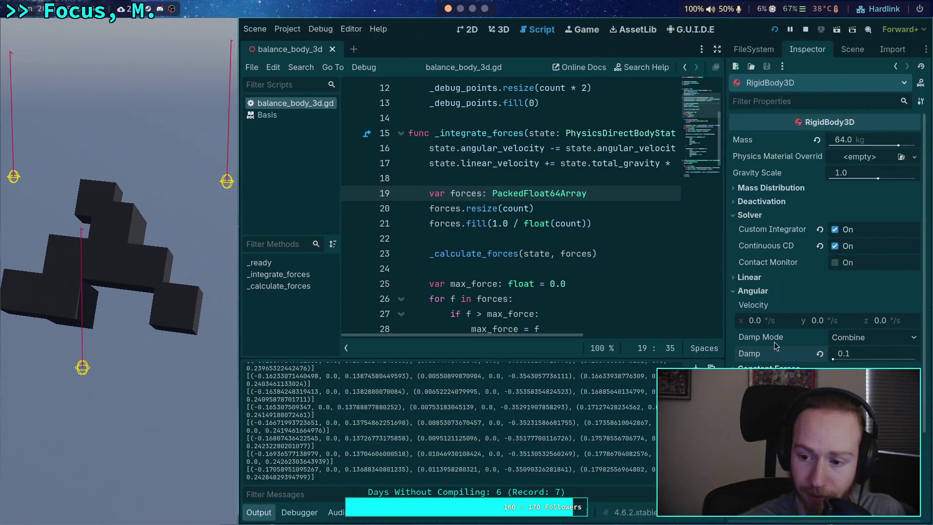
left_click(862, 351)
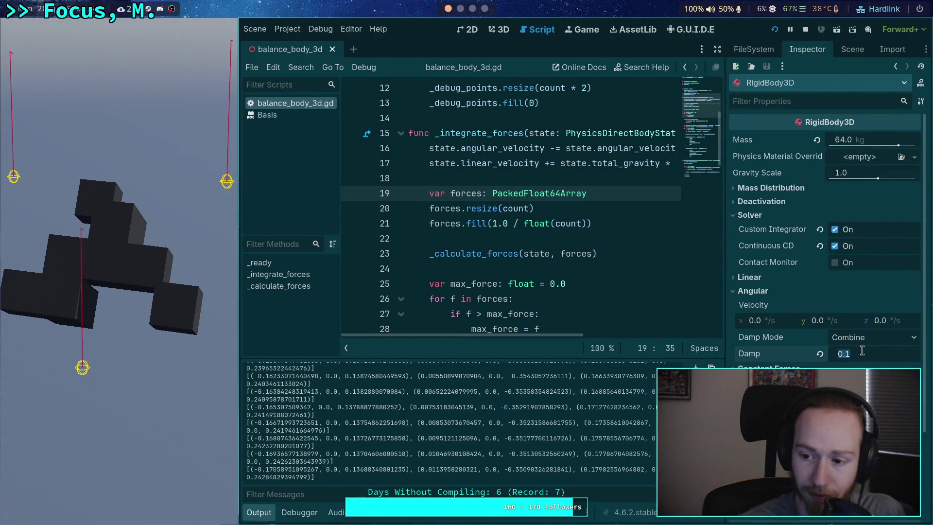
key("BackSpace")
type("2")
key("Return")
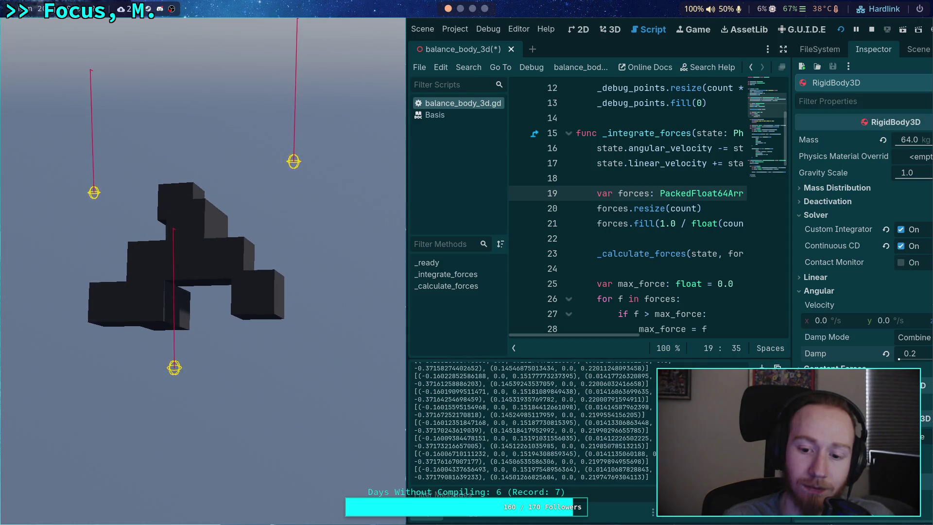
- Raise the angular Damp further to 0.4 while the test runs
left_click(930, 354)
key("BackSpace")
type("4")
key("Return")
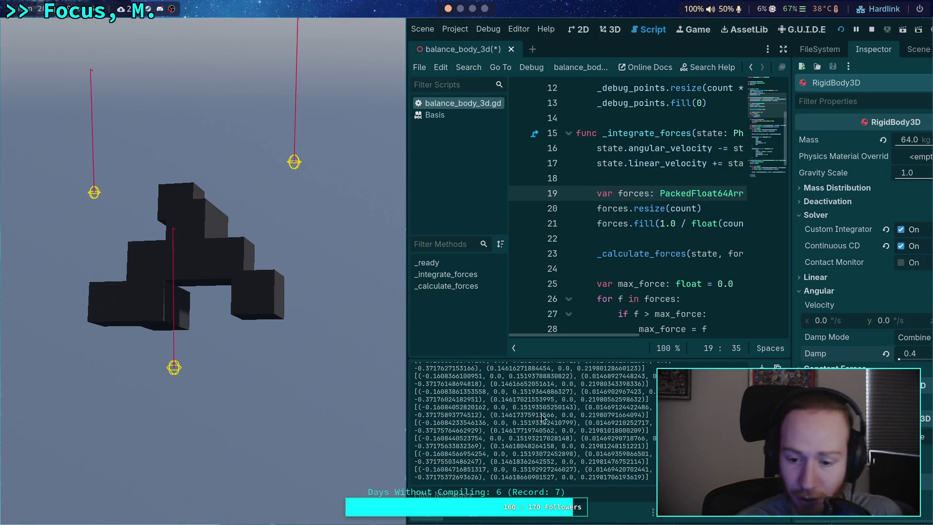
- Stop the game and select the last output line's force values: -0.1608, 0.2198, -0.3718, 0.1462
left_click(870, 29)
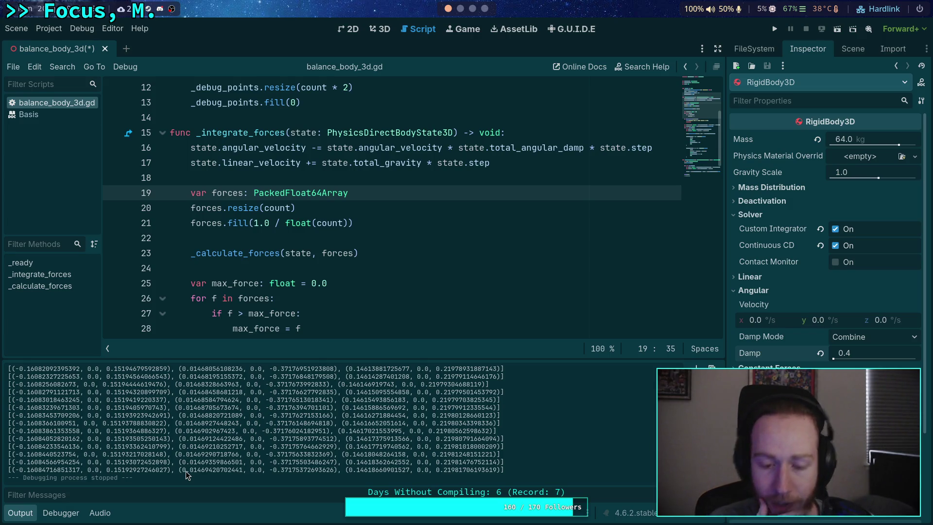
left_click_drag(186, 470, 243, 468)
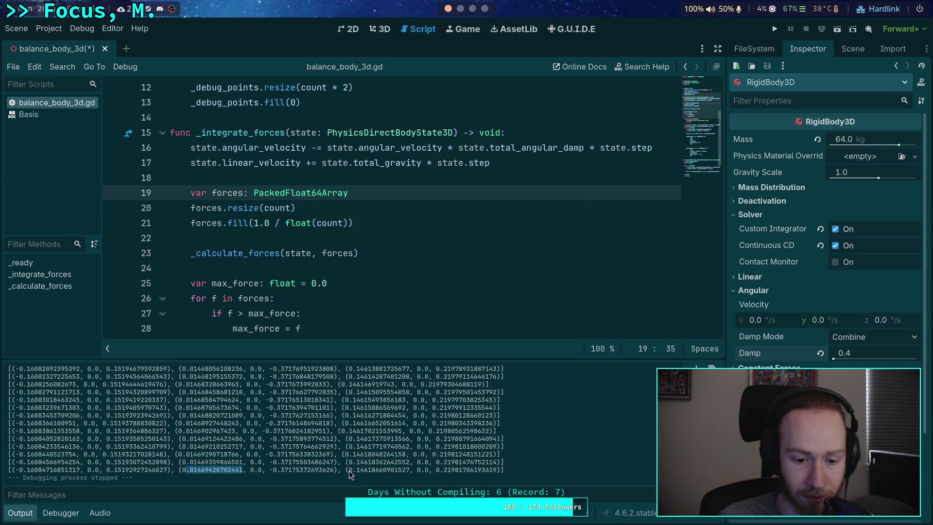
left_click_drag(348, 470, 409, 468)
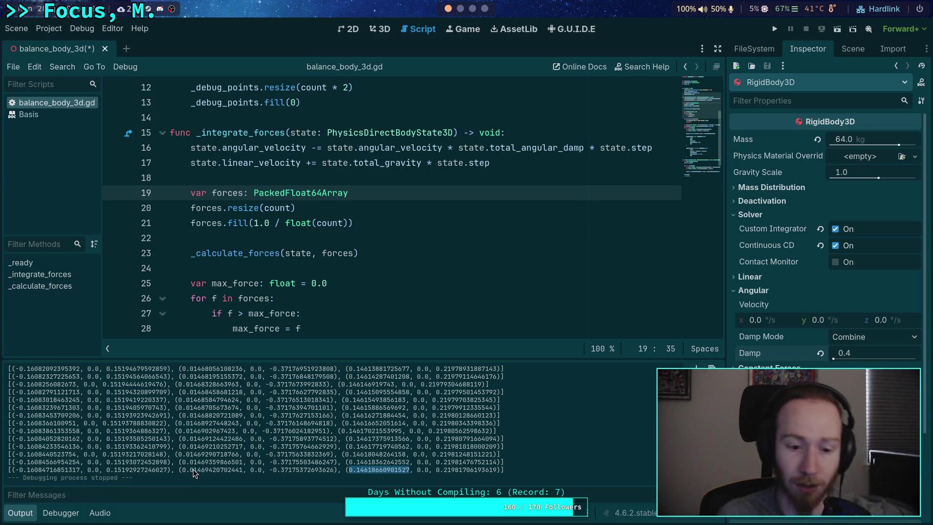
left_click_drag(342, 470, 394, 470)
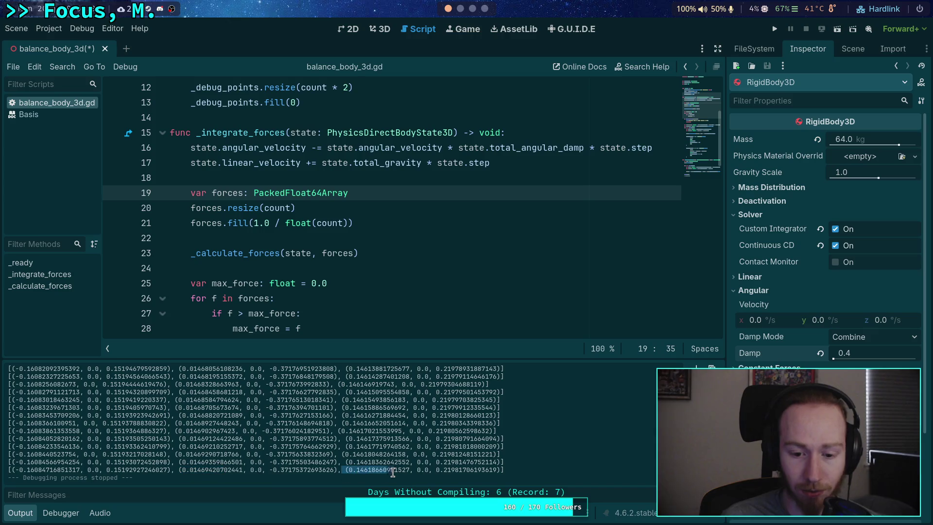
double_click(63, 470)
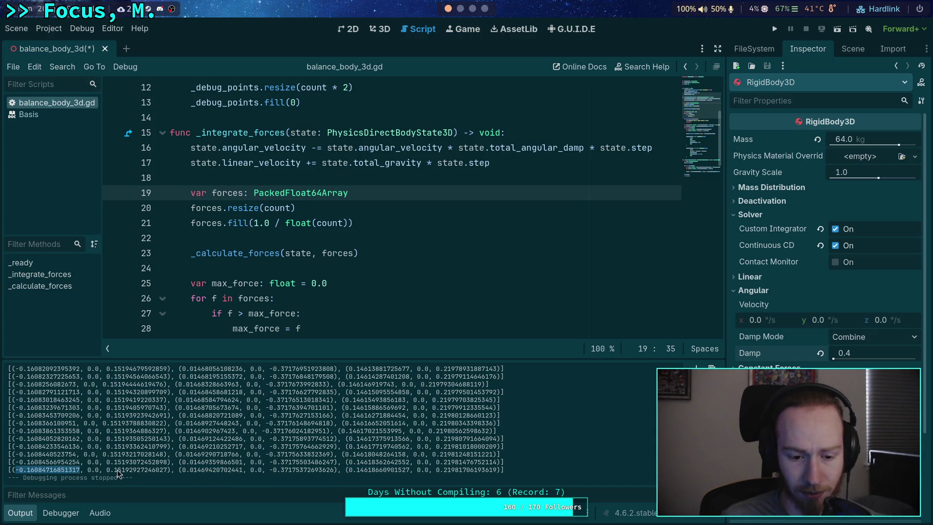
double_click(274, 470)
left_click_drag(108, 470, 170, 470)
left_click_drag(436, 470, 497, 470)
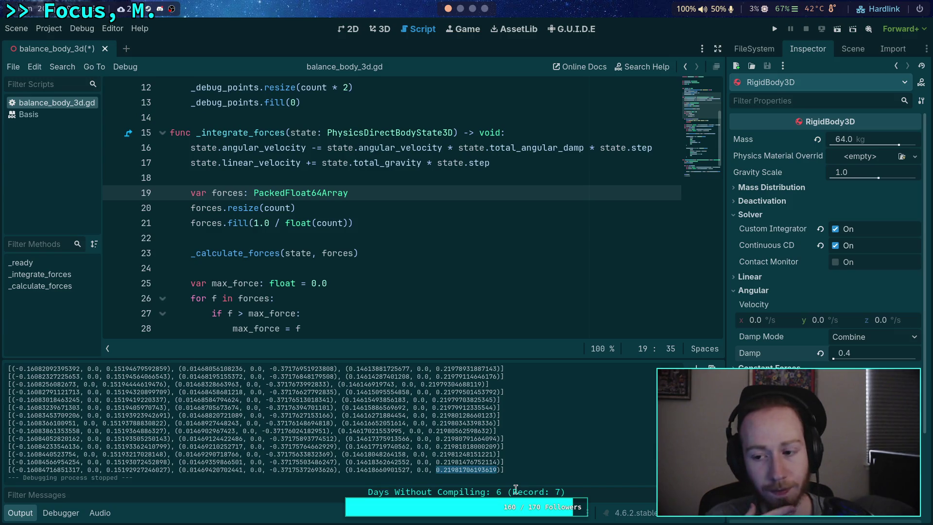
- Move through the notes and Neovim workspaces to the YouTube video workspace
left_click(472, 9)
left_click(460, 8)
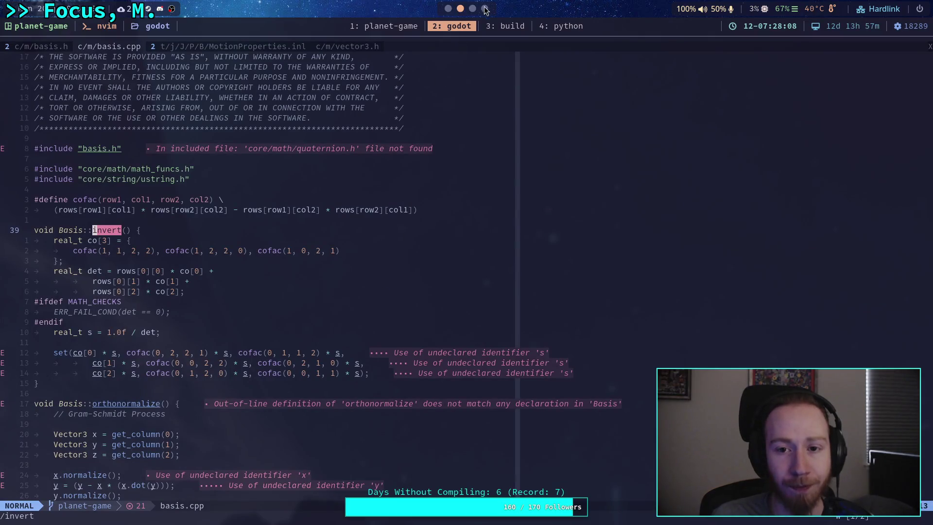
key("super+4")
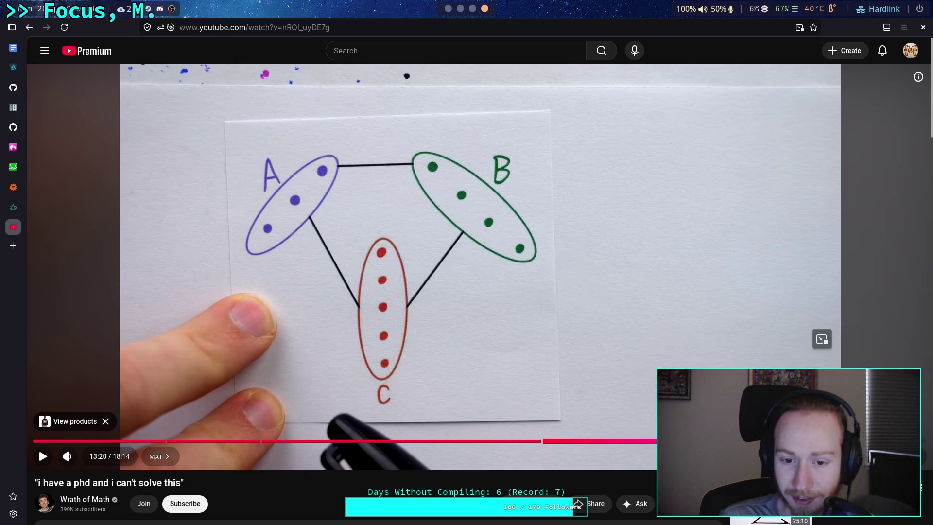
- Rewind the video to 13:12 to reread the problem, then jump back to 9:27
left_click(689, 440)
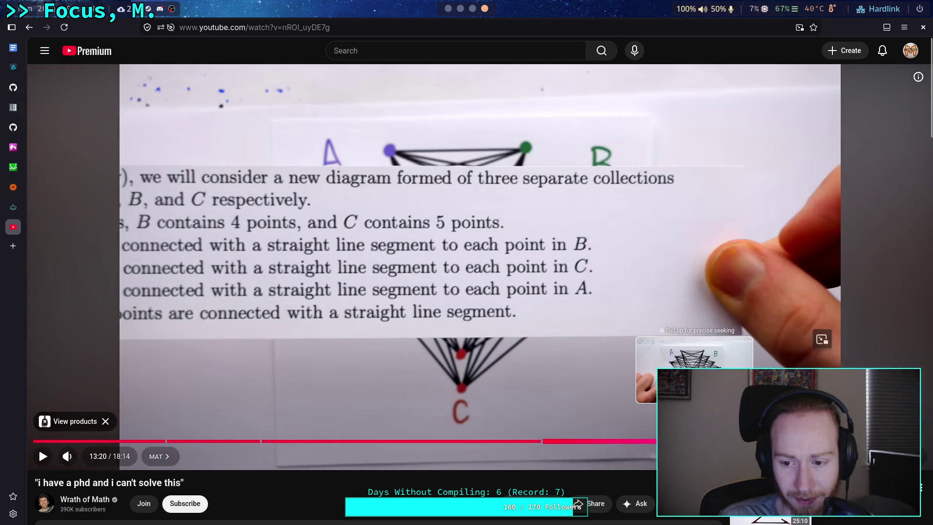
key("space")
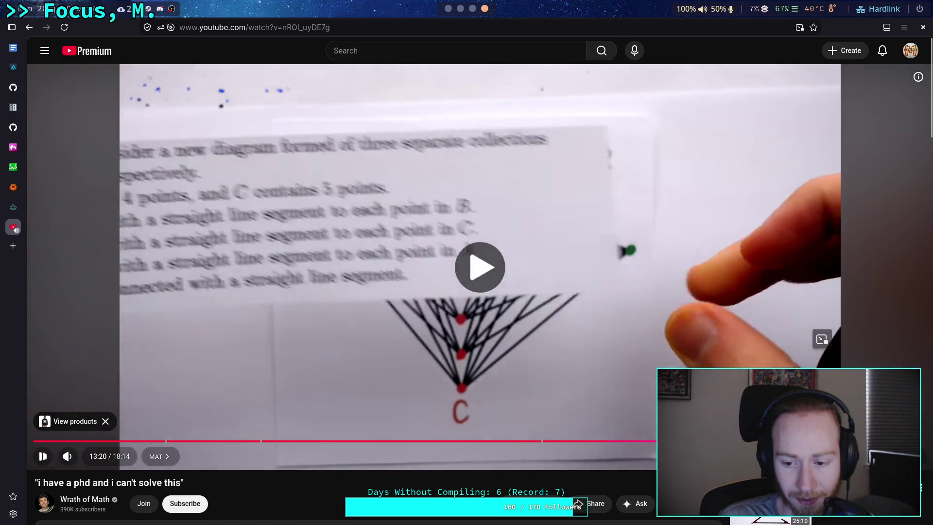
key("Left")
key("Left")
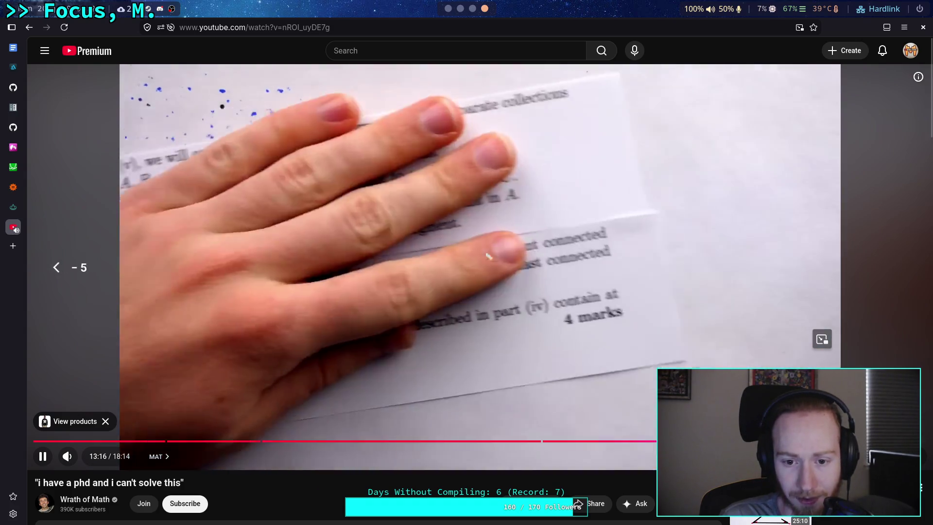
key("space")
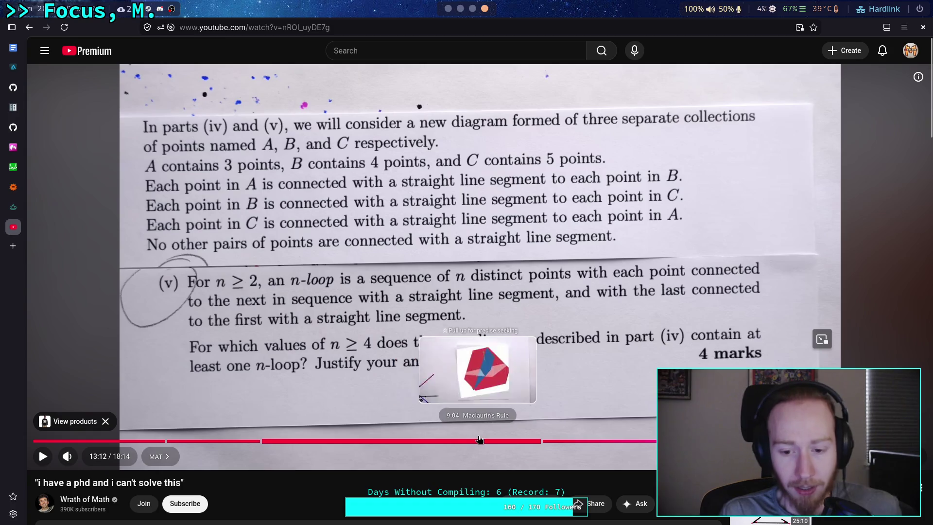
left_click(496, 440)
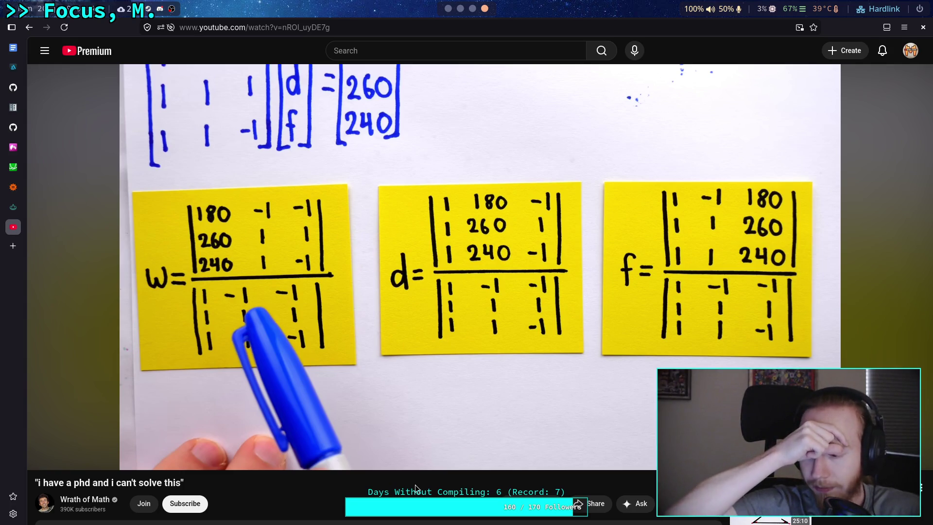
- Cycle through the Neovim, notes and YouTube workspaces and return to the Godot editor
left_click(460, 8)
left_click(472, 9)
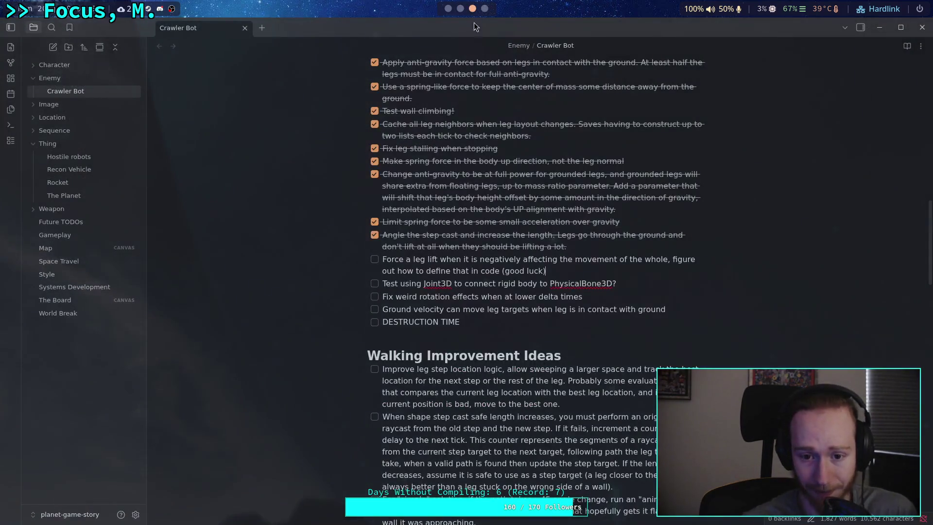
left_click(484, 8)
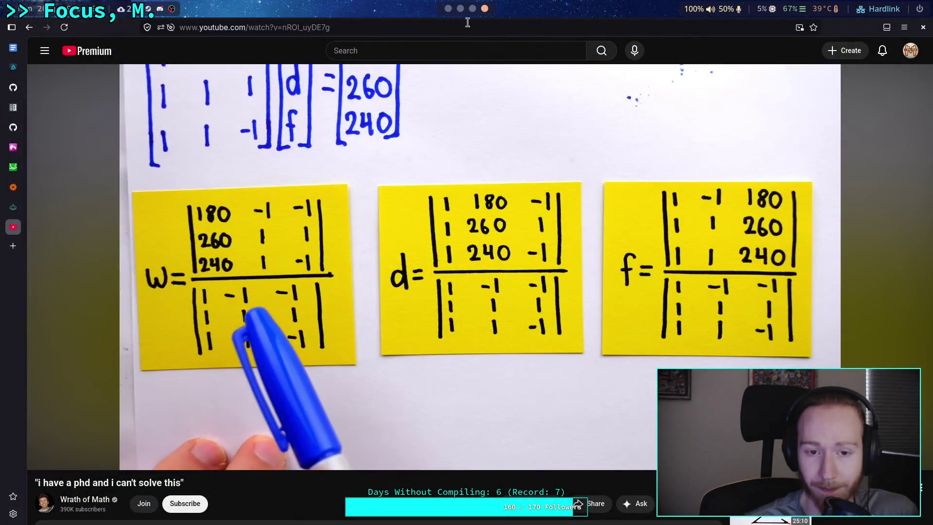
key("super+2")
key("super+1")
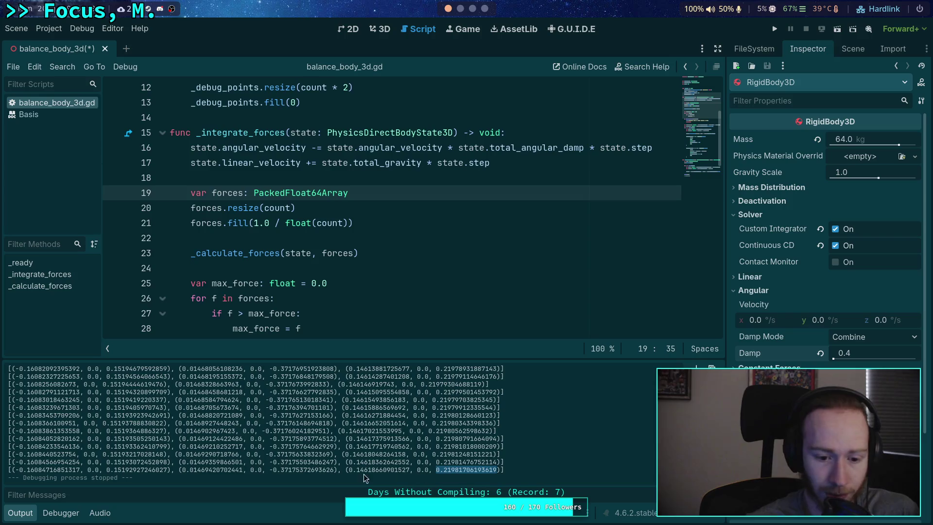
left_click_drag(106, 470, 167, 470)
left_click_drag(441, 470, 496, 469)
left_click_drag(266, 470, 290, 470)
left_click_drag(325, 465, 335, 468)
left_click_drag(268, 469, 332, 467)
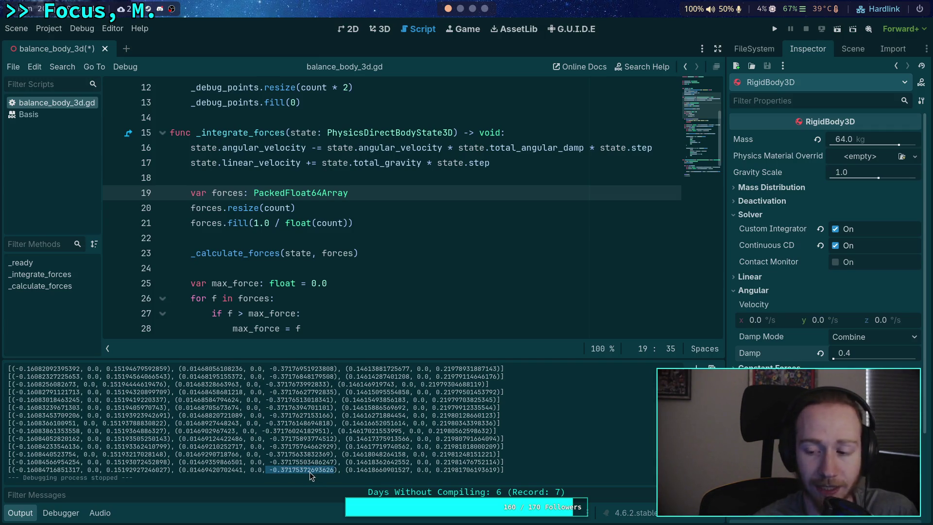
left_click(288, 471)
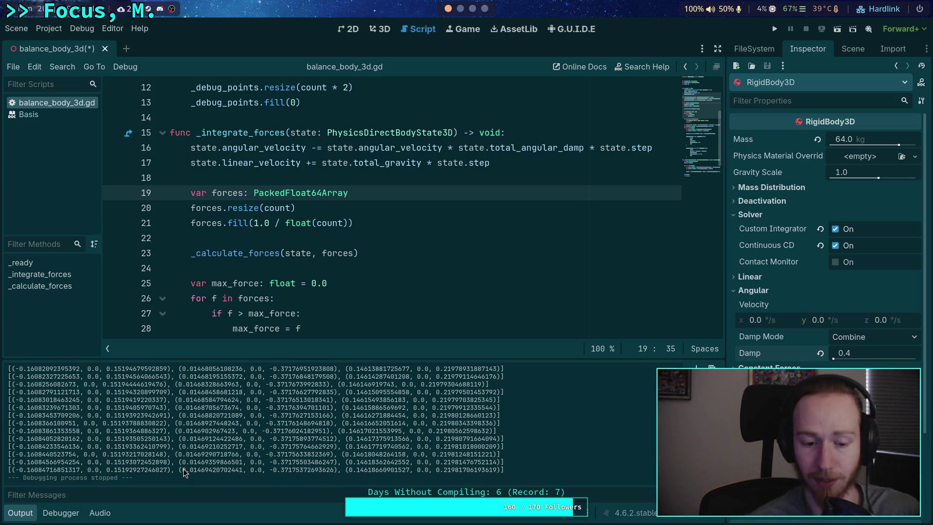
left_click_drag(107, 471, 168, 470)
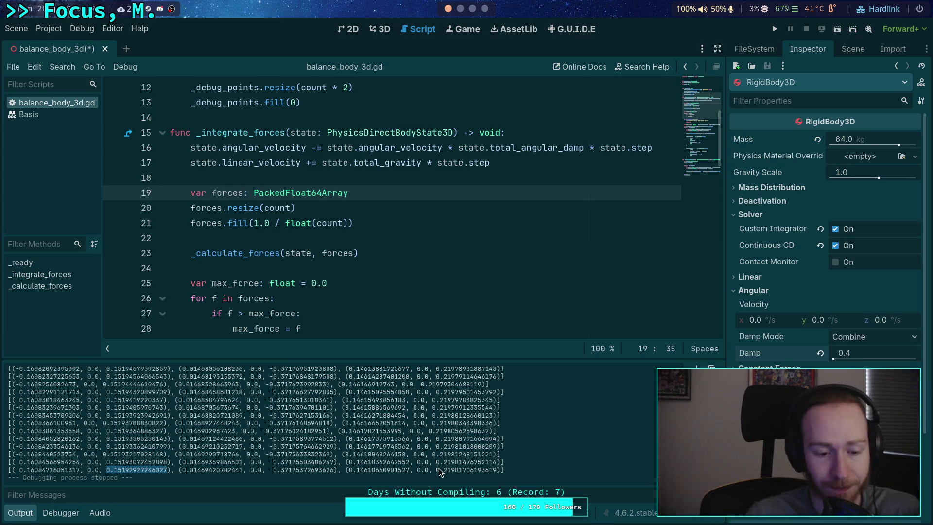
left_click_drag(270, 469, 332, 469)
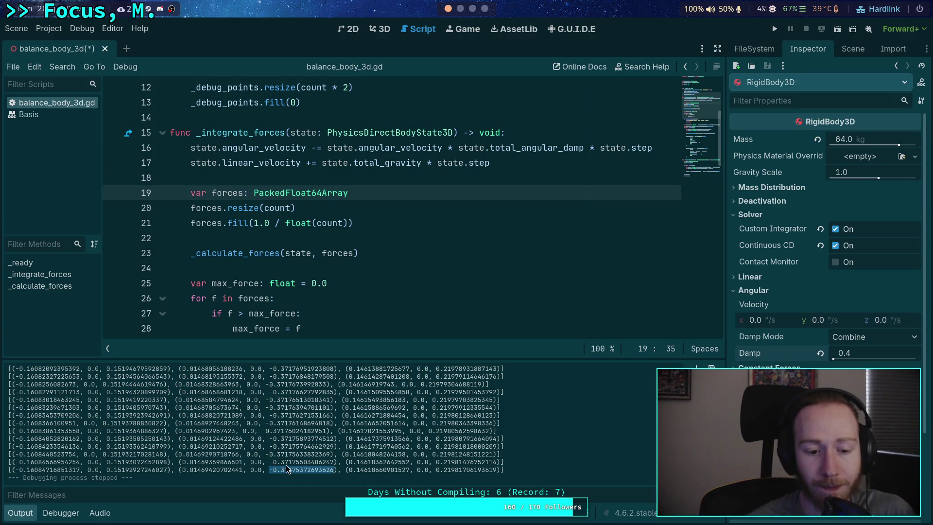
left_click(17, 469)
mouse_move(527, 470)
left_mouse_down()
mouse_move(45, 461)
mouse_move(10, 471)
left_mouse_up()
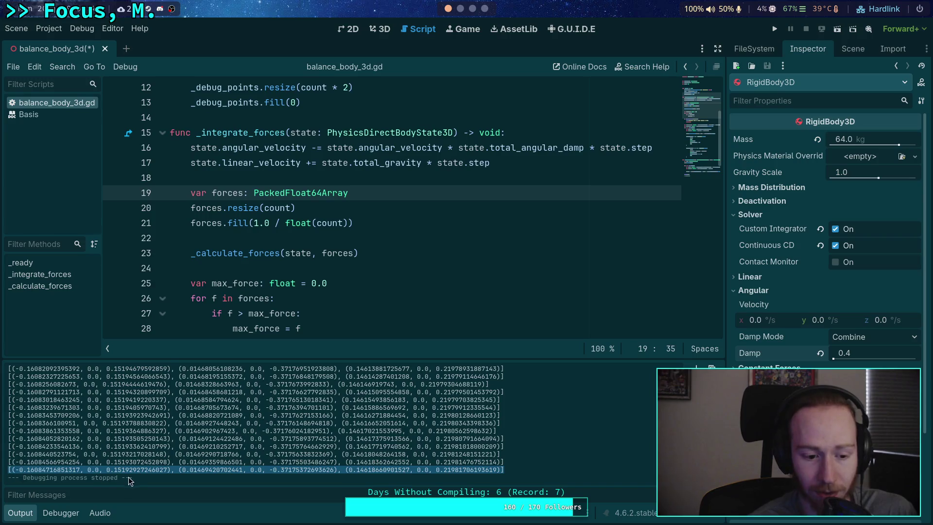
left_click(175, 480)
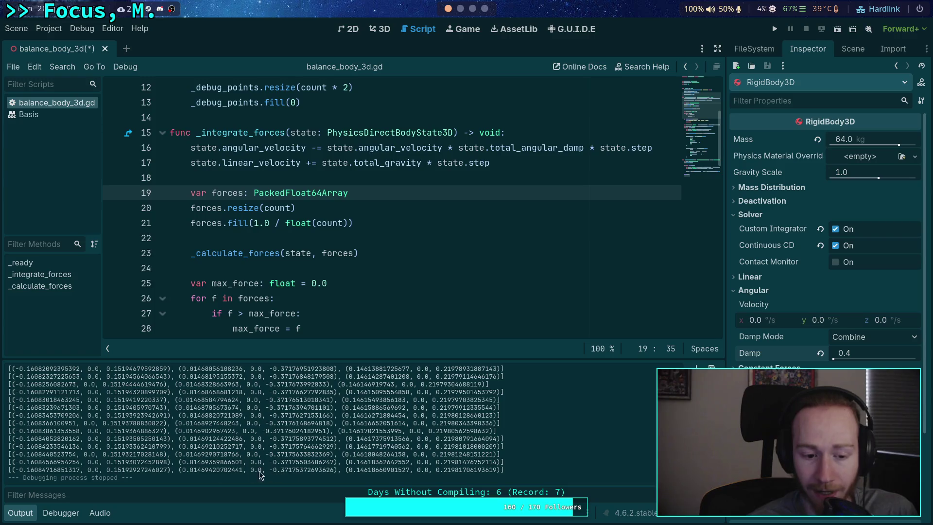
left_click_drag(15, 470, 80, 469)
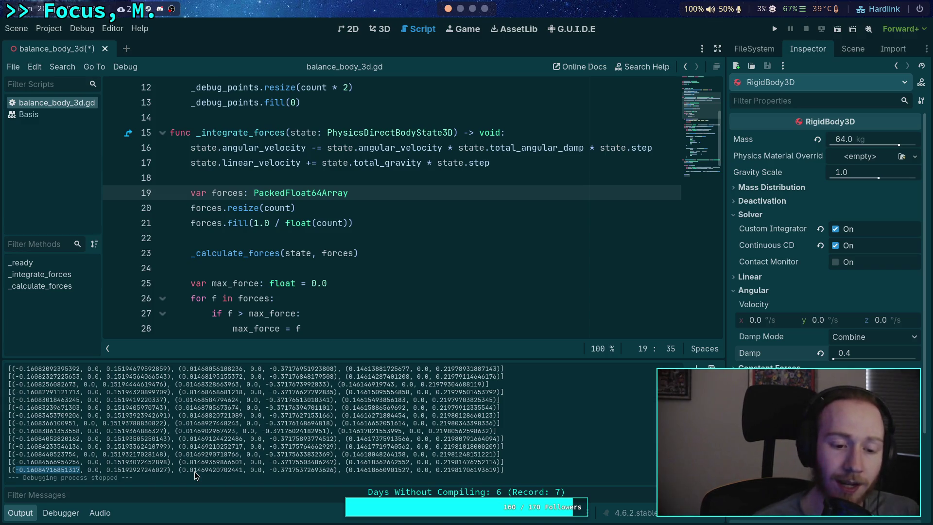
left_click_drag(18, 470, 80, 469)
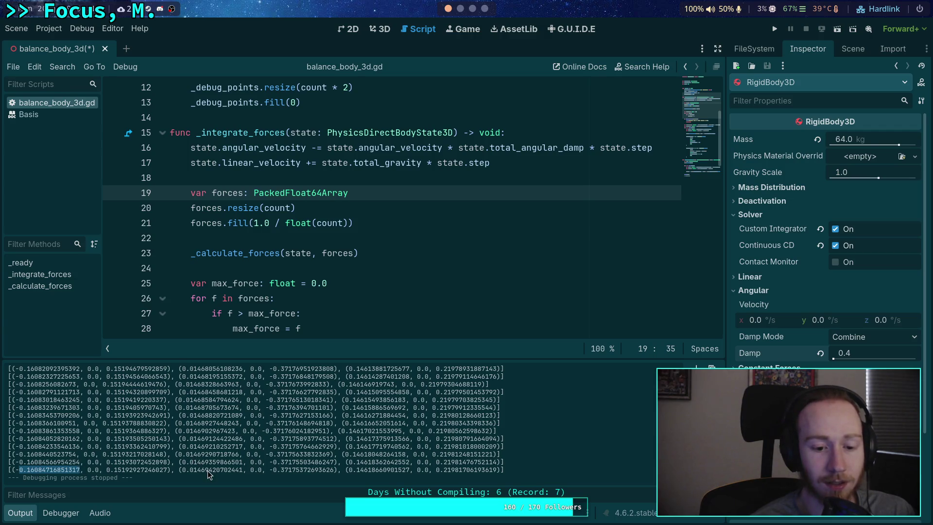
left_click_drag(185, 469, 239, 469)
left_click_drag(348, 469, 407, 471)
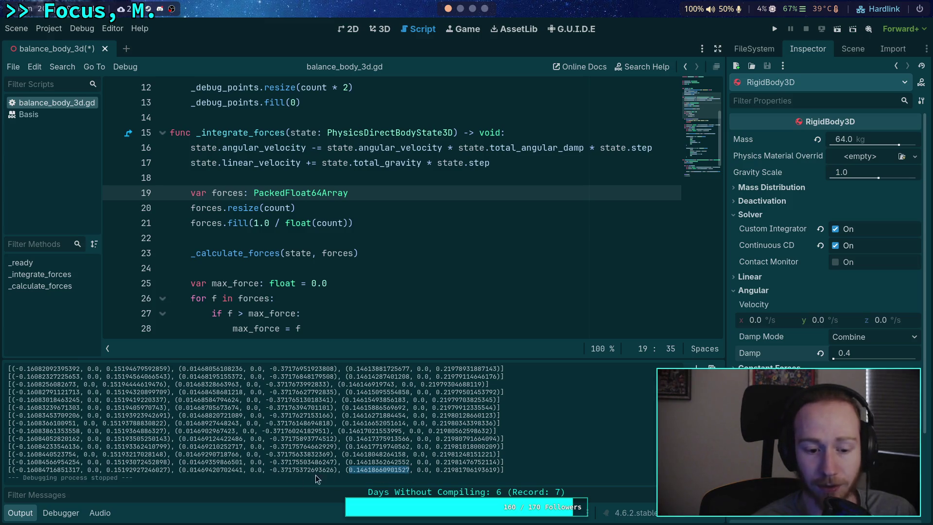
left_click_drag(273, 474, 334, 470)
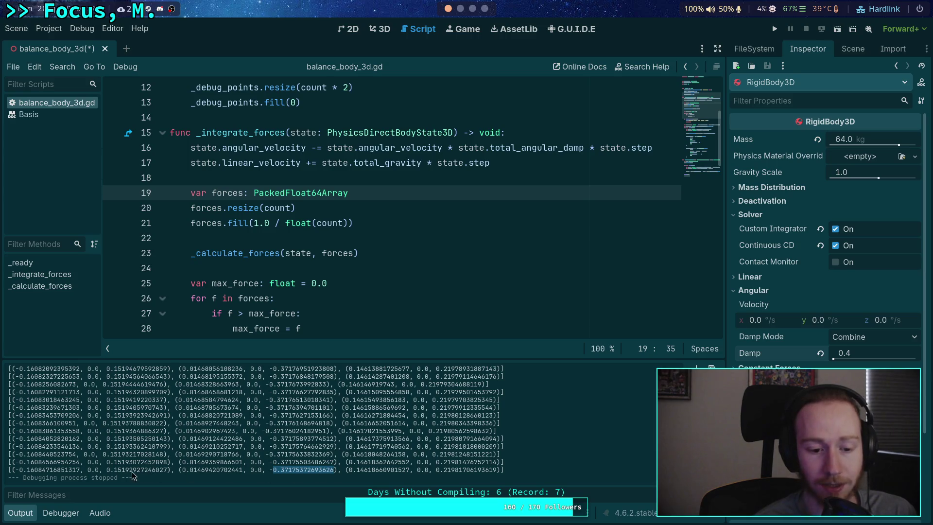
left_click_drag(109, 470, 167, 470)
left_click_drag(438, 470, 500, 470)
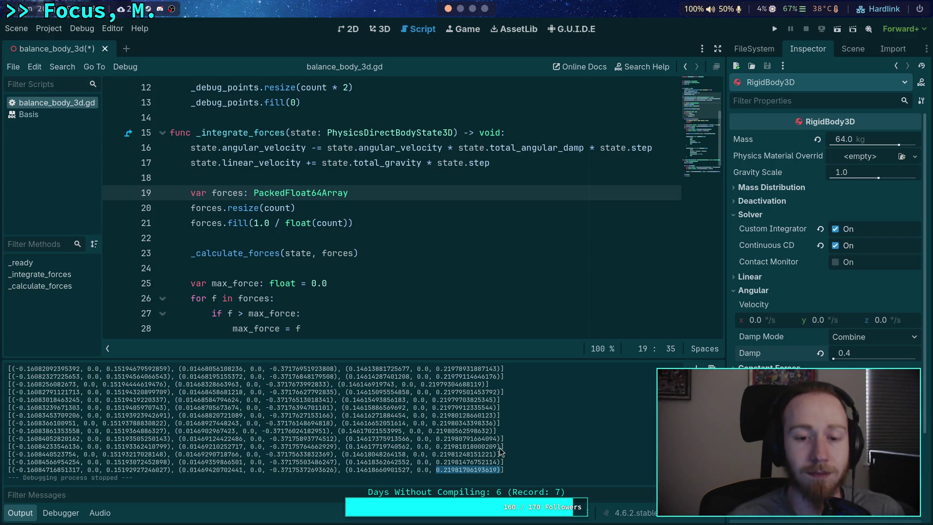
left_click(407, 272)
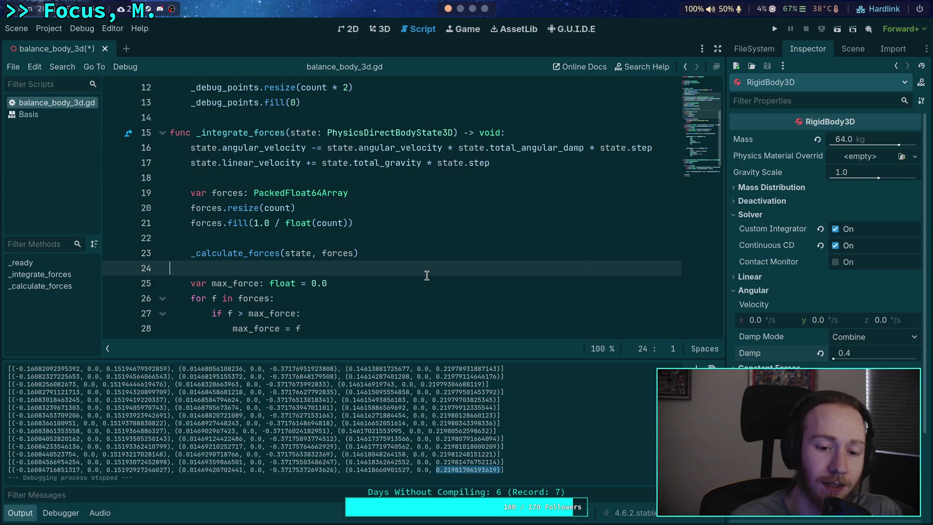
left_click(92, 474)
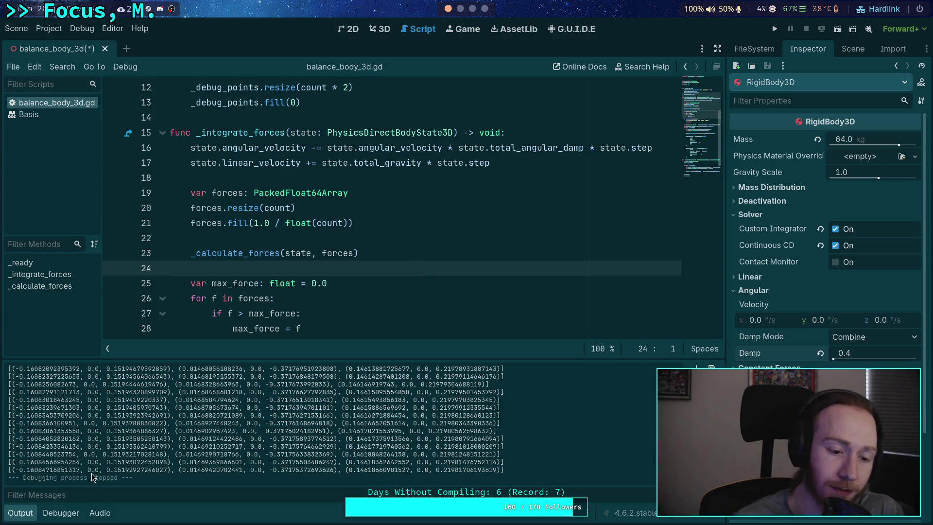
double_click(255, 470)
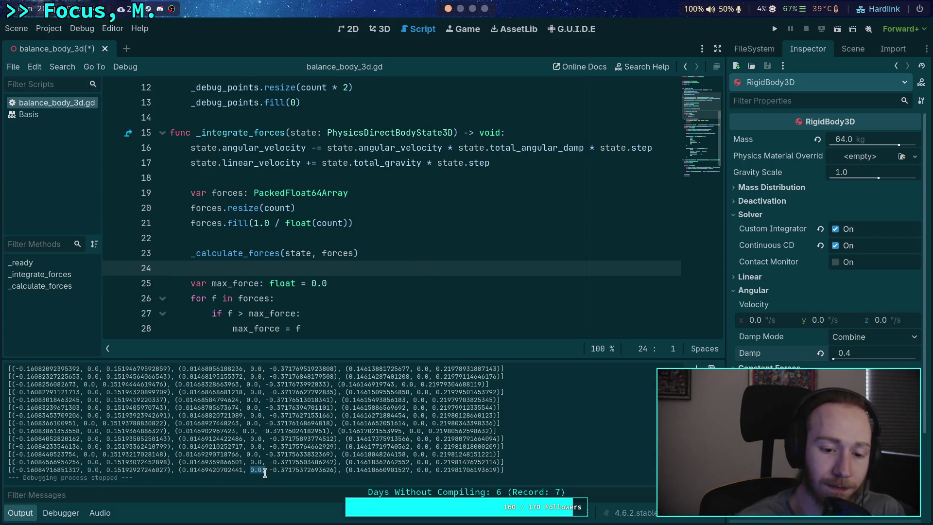
double_click(420, 470)
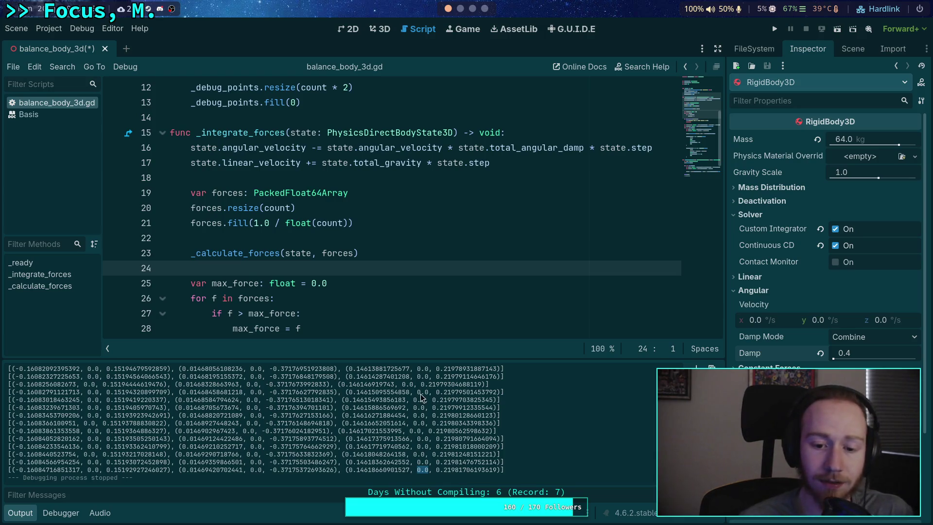
left_click(509, 469)
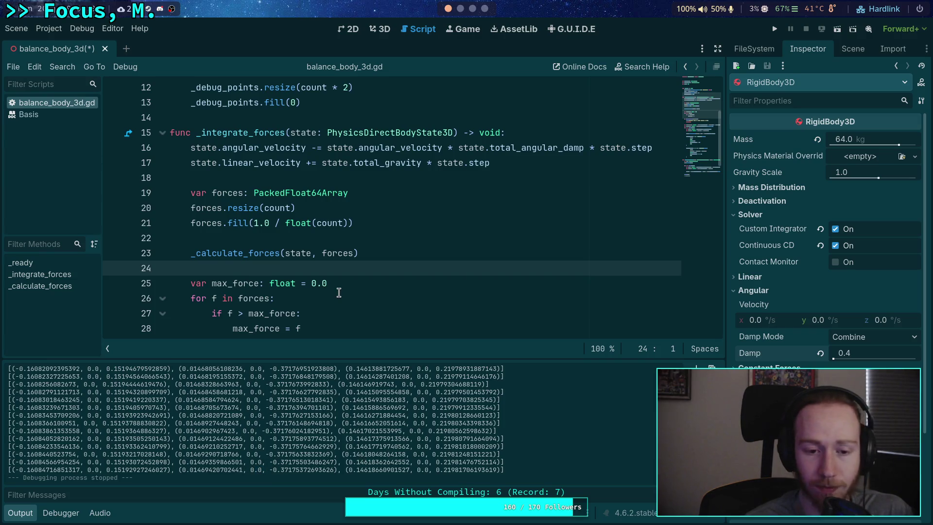
scroll(338, 292, "down", 1)
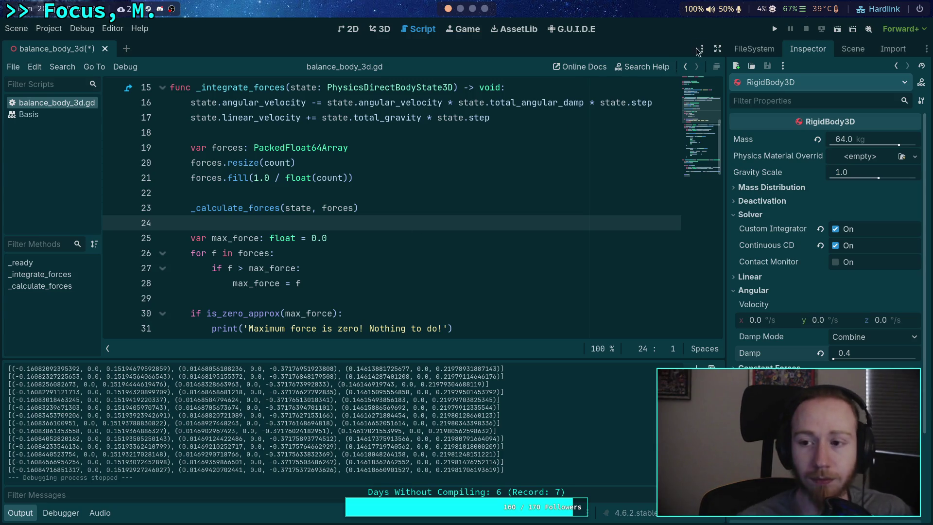
- Rerun the project briefly, stop it, and select the first output value -0.02721928451612
left_click(773, 30)
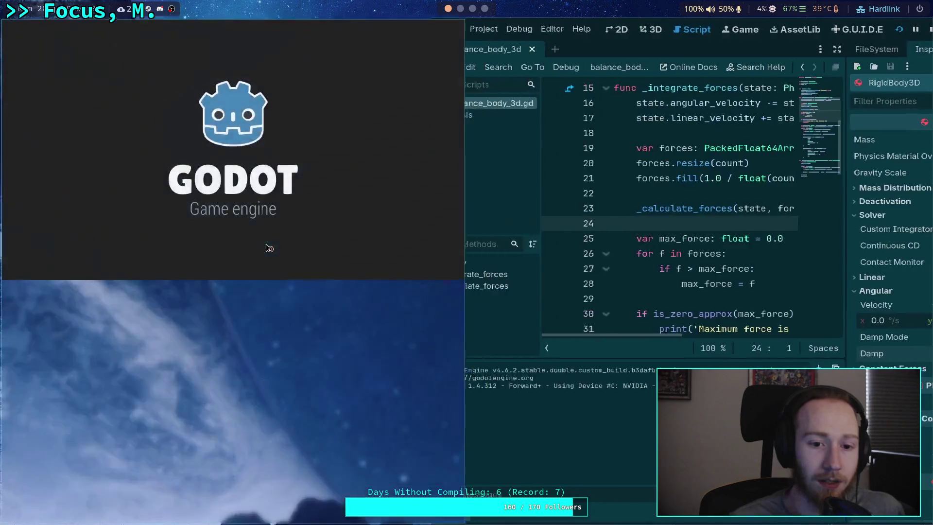
key("F8")
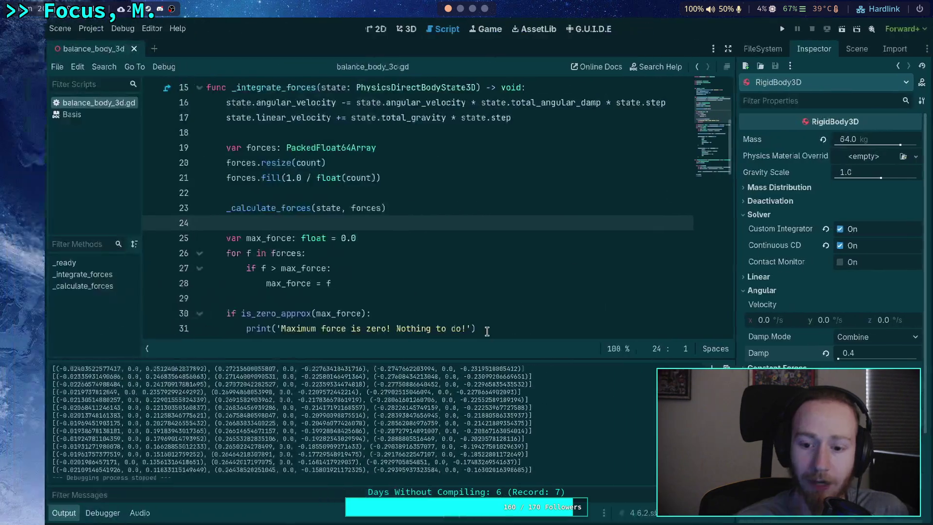
scroll(249, 439, "up", 4)
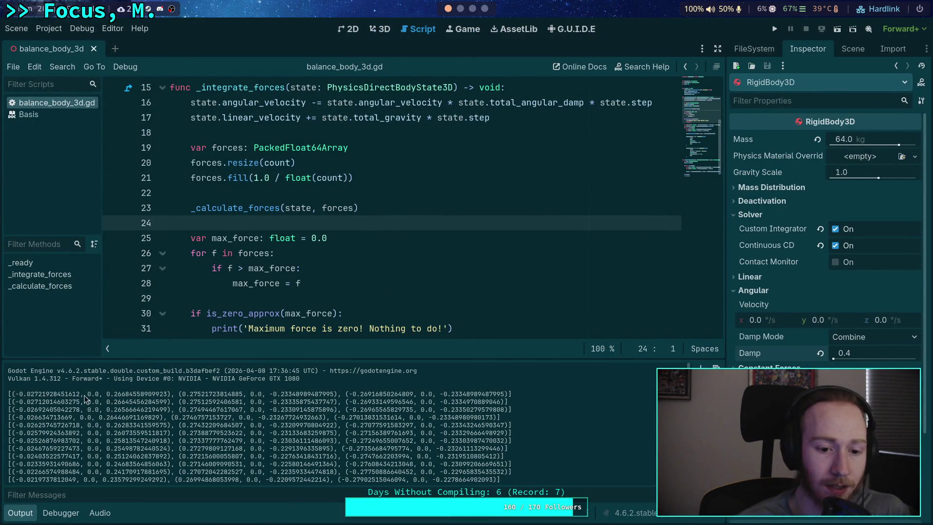
left_click_drag(18, 394, 79, 393)
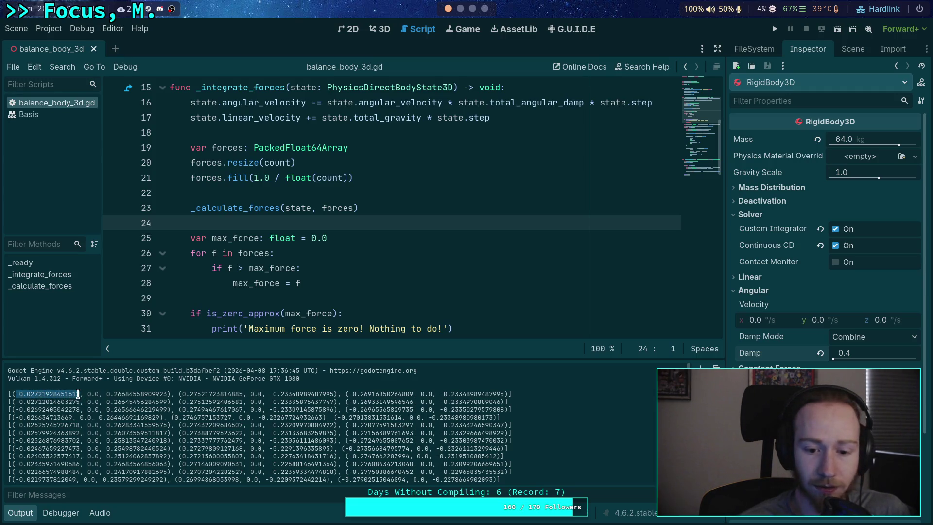
left_click_drag(349, 393, 414, 394)
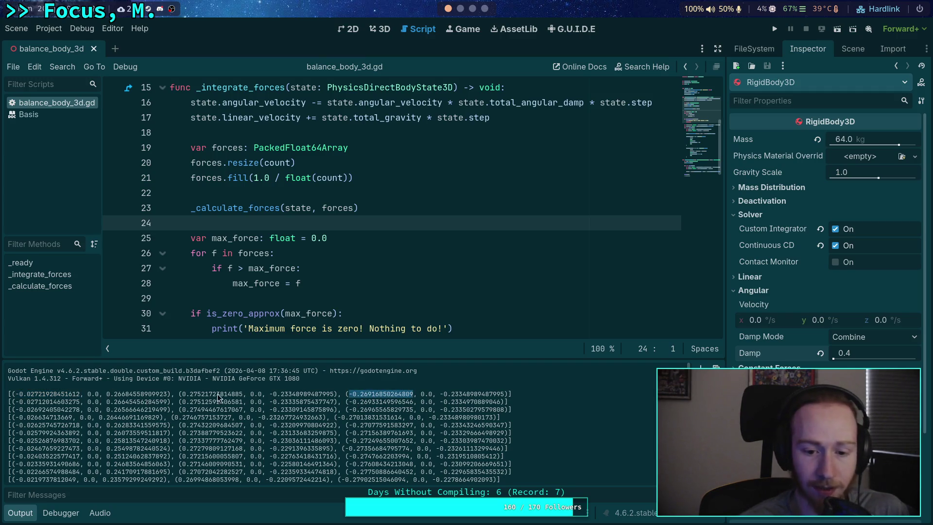
left_click_drag(183, 394, 243, 394)
left_click_drag(19, 393, 57, 394)
left_click_drag(349, 394, 410, 394)
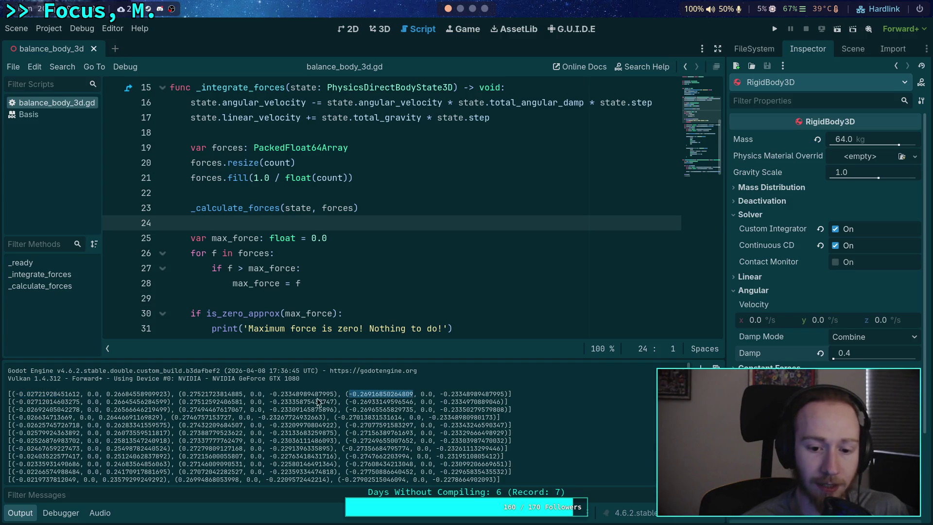
left_click_drag(15, 394, 79, 394)
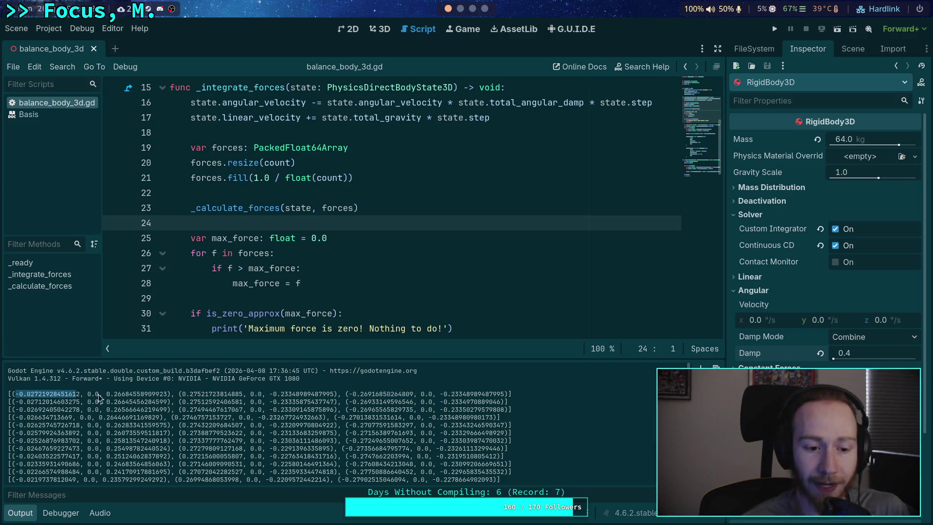
left_click_drag(345, 394, 412, 394)
left_click_drag(178, 394, 243, 392)
left_click_drag(183, 395, 245, 395)
left_click_drag(30, 394, 57, 394)
left_click_drag(346, 394, 412, 393)
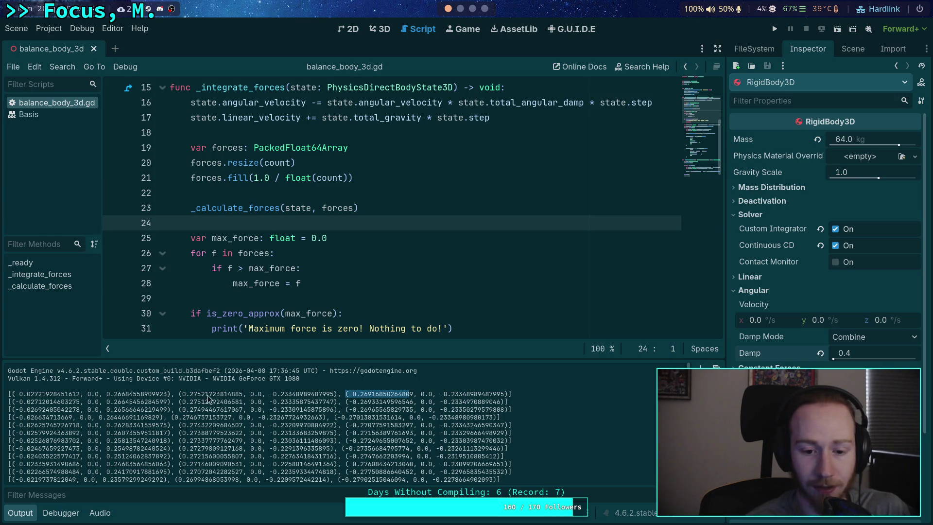
left_click_drag(110, 393, 166, 394)
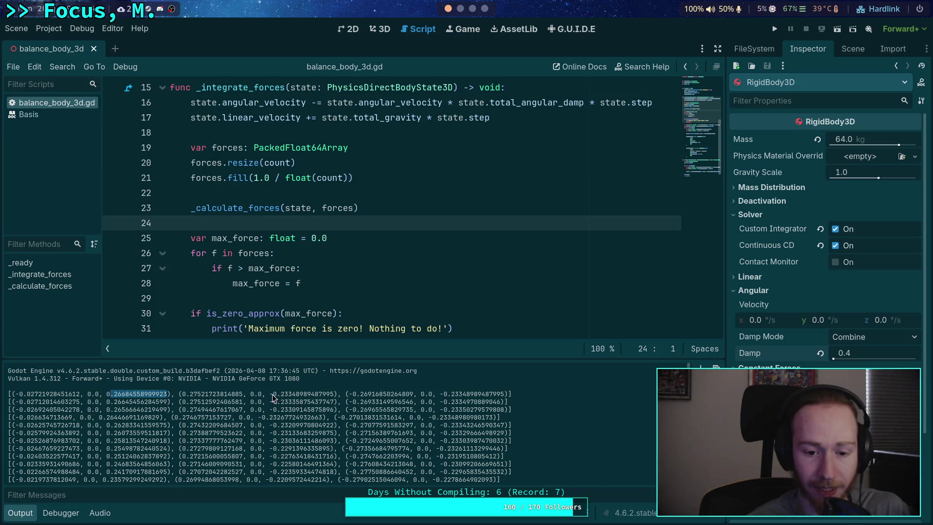
left_click_drag(272, 394, 327, 393)
left_click_drag(443, 393, 526, 396)
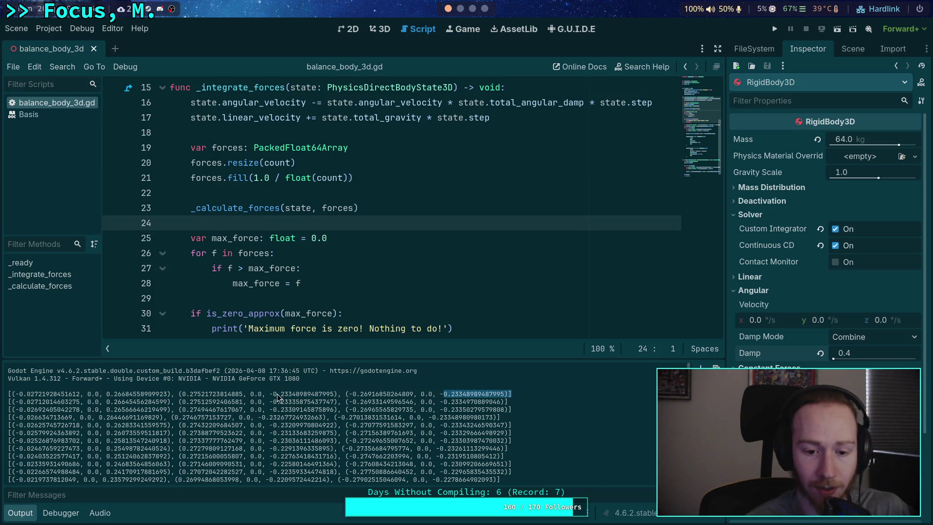
left_click_drag(274, 393, 308, 393)
left_click_drag(110, 394, 167, 394)
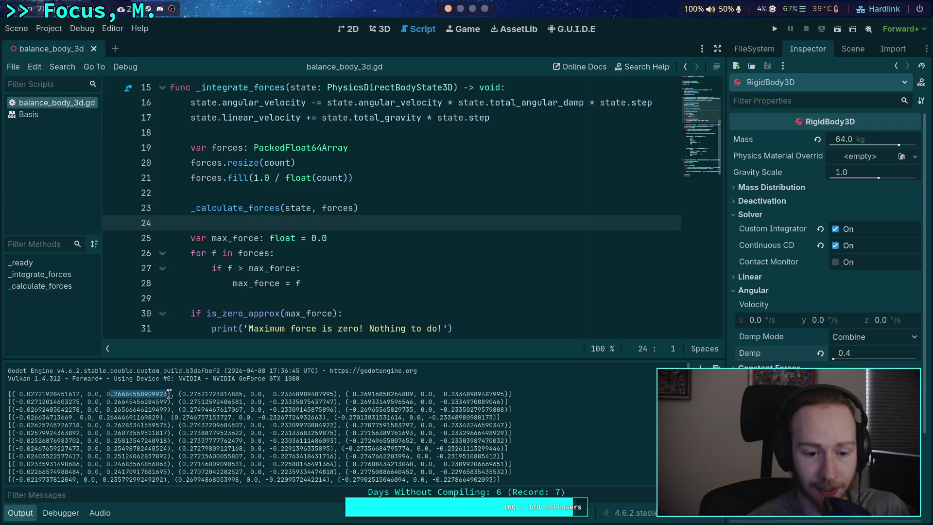
left_click_drag(270, 394, 335, 394)
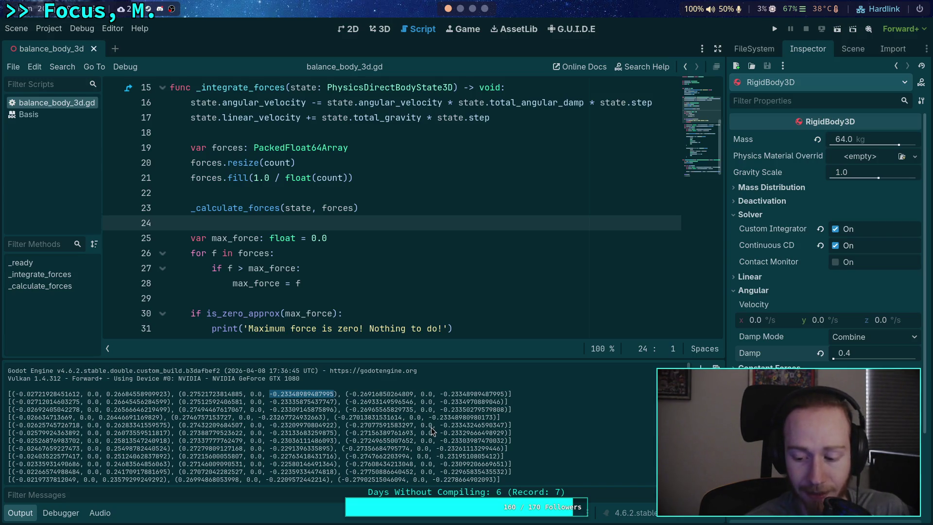
mouse_move(107, 394)
left_mouse_down()
mouse_move(174, 393)
mouse_move(167, 395)
left_mouse_up()
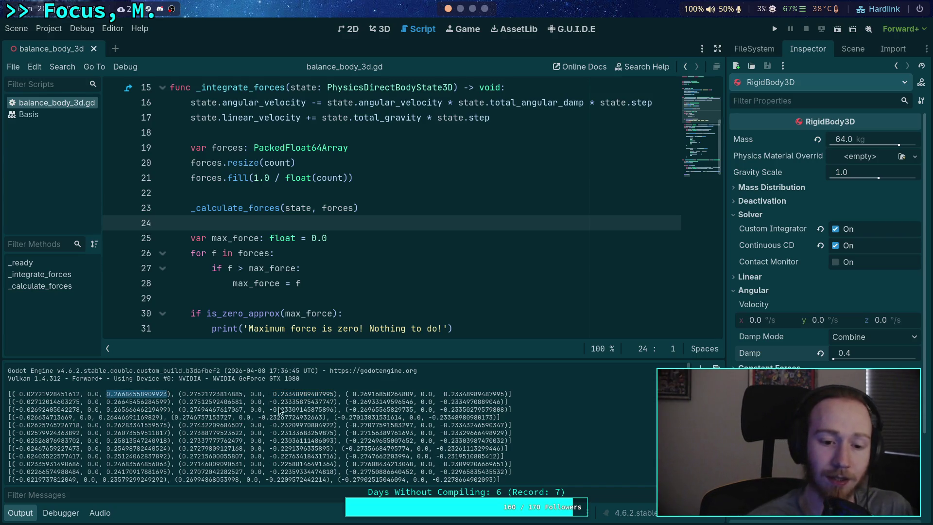
left_click_drag(269, 394, 337, 394)
left_click_drag(439, 394, 501, 394)
left_click_drag(104, 394, 168, 394)
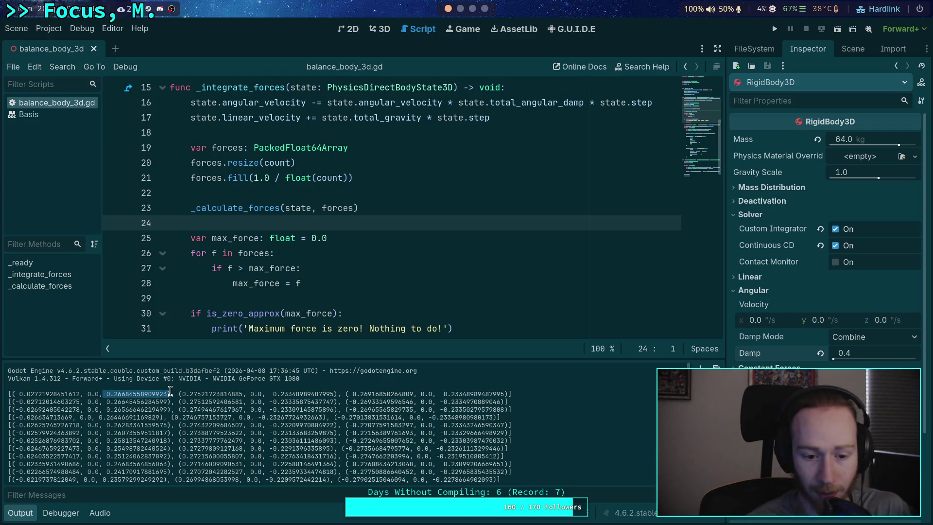
left_click_drag(106, 394, 167, 394)
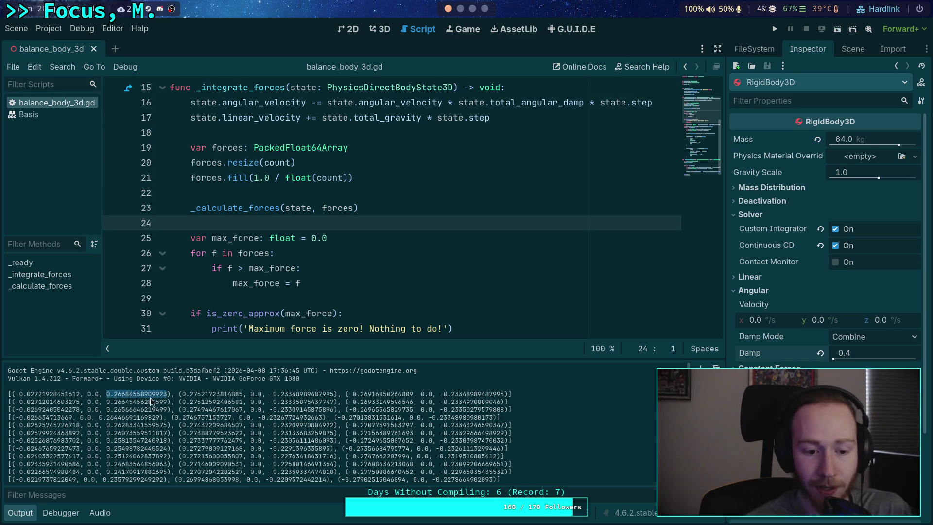
left_click_drag(273, 394, 314, 394)
mouse_move(443, 394)
left_mouse_down()
mouse_move(511, 394)
mouse_move(503, 393)
left_mouse_up()
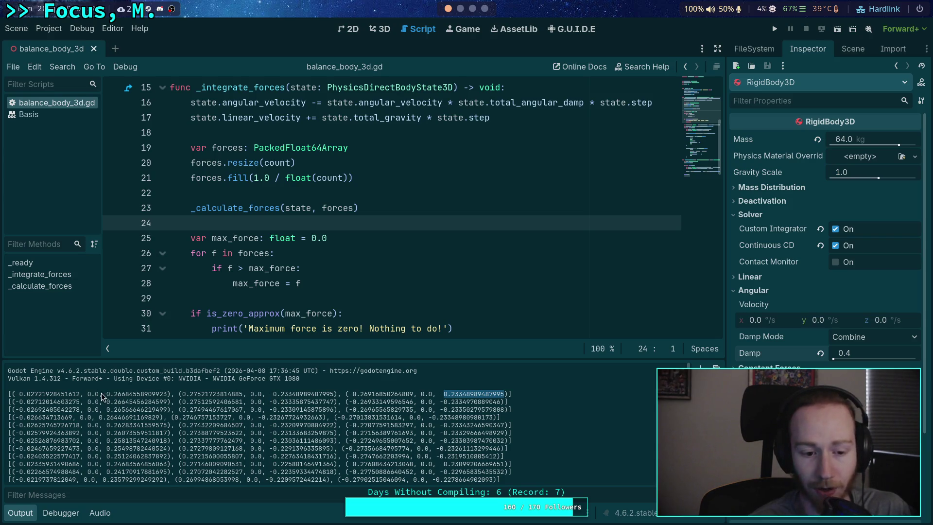
left_click_drag(103, 394, 152, 394)
left_click_drag(272, 394, 331, 397)
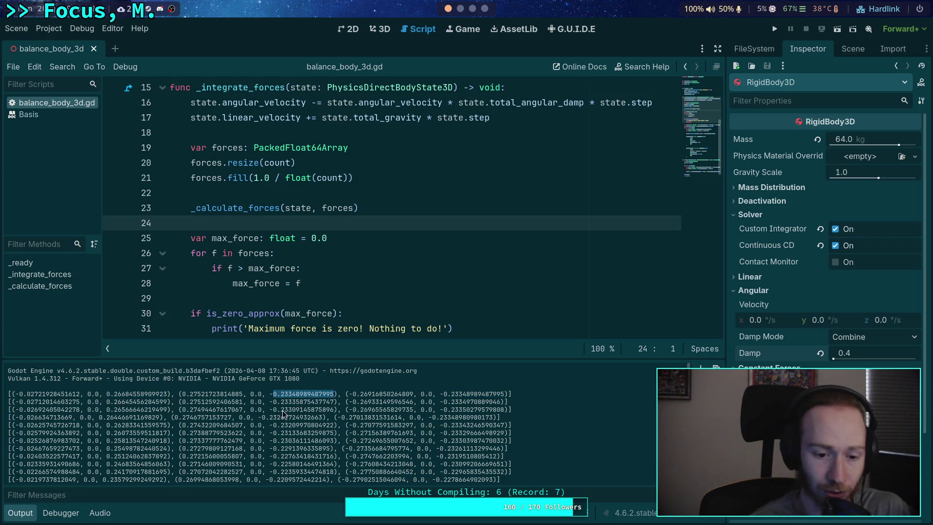
left_click_drag(32, 396, 80, 396)
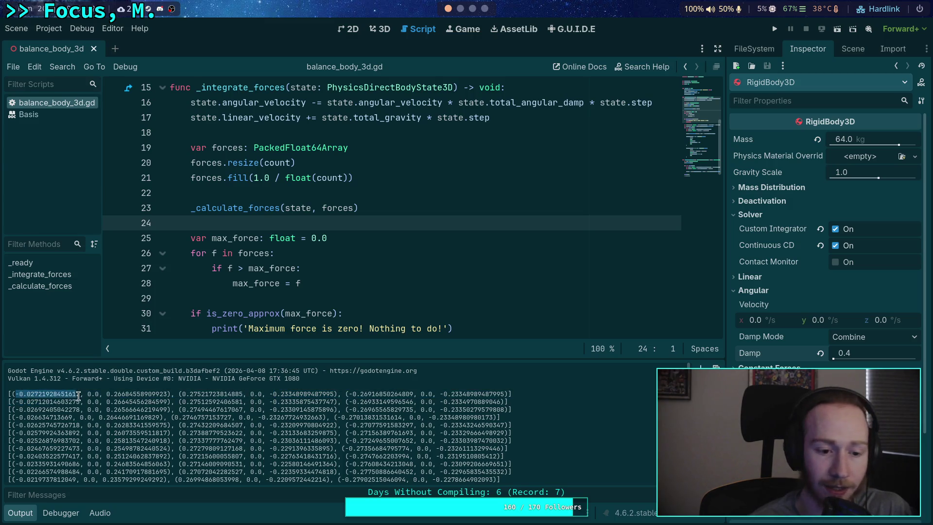
left_click_drag(182, 394, 241, 395)
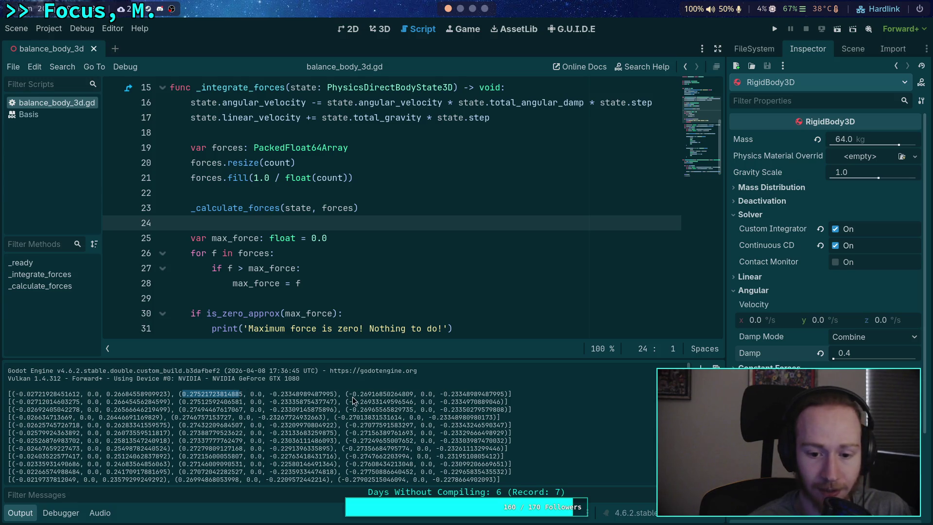
left_click_drag(348, 394, 414, 394)
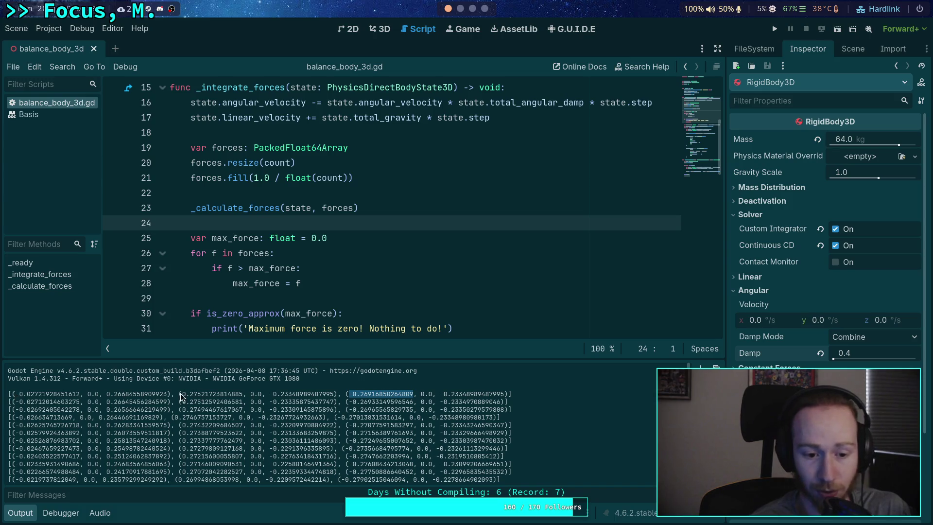
left_click(387, 394)
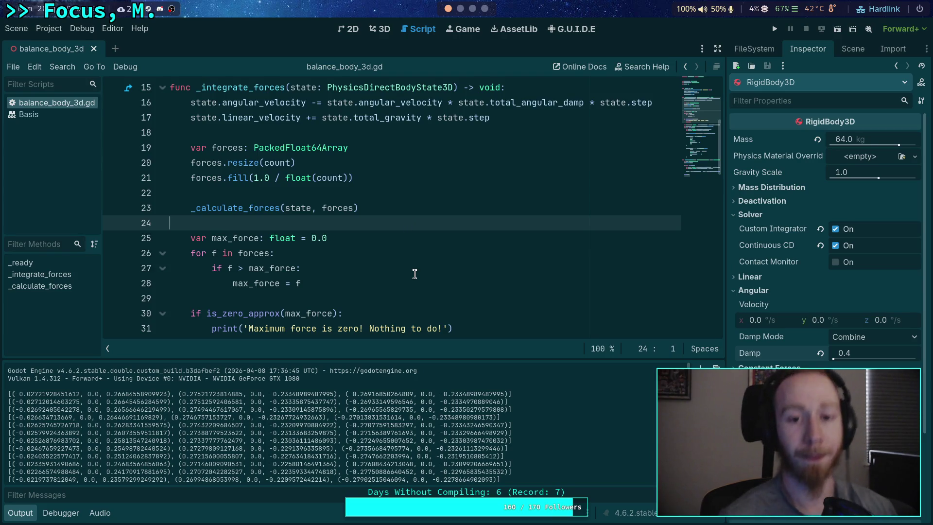
- Scroll through balance_body_3d.gd and place the caret after the breakpoint statement
scroll(420, 273, "down", 3)
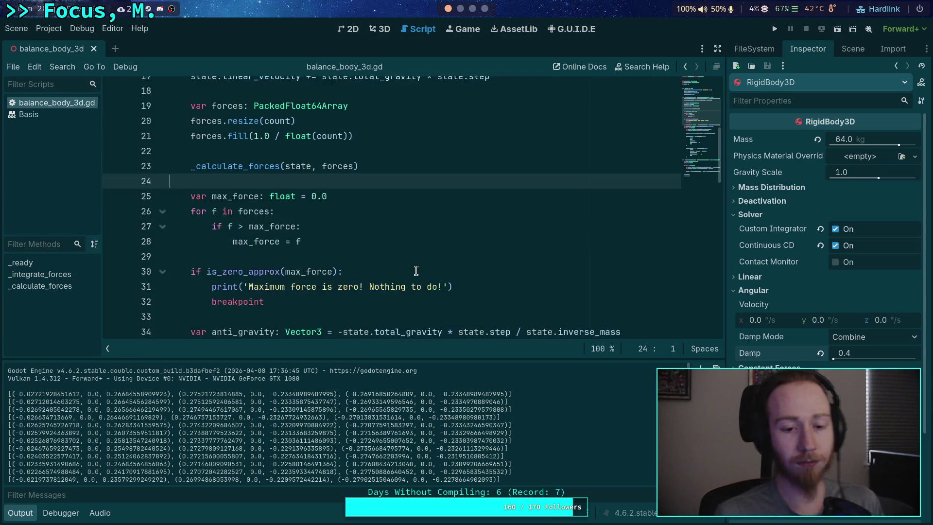
scroll(348, 294, "up", 3)
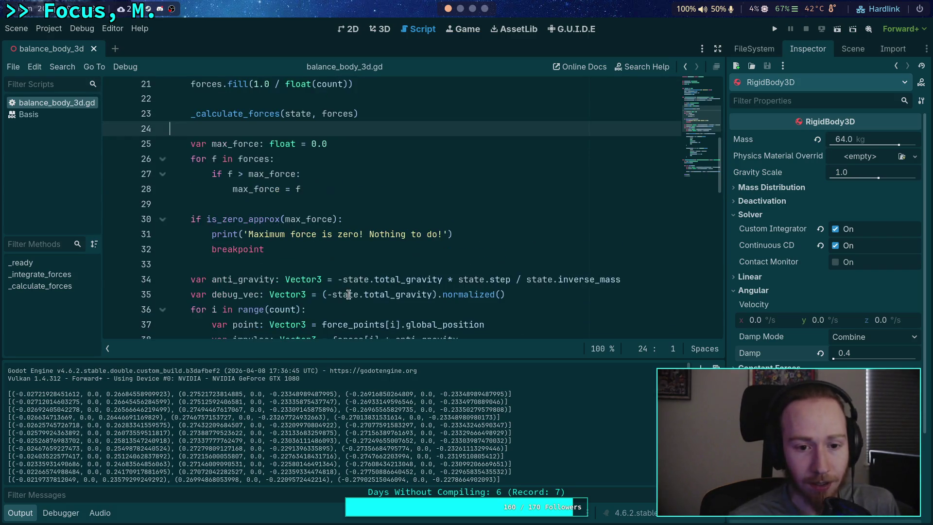
scroll(340, 238, "up", 4)
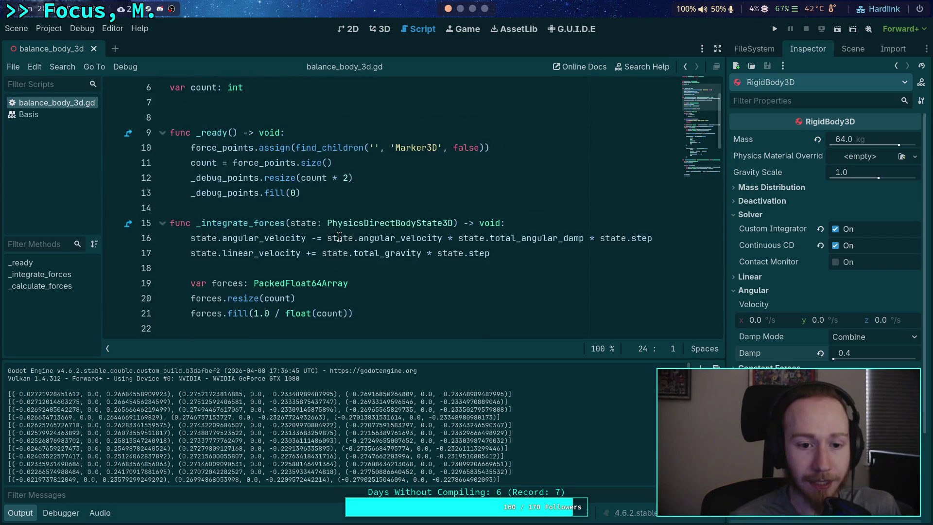
scroll(339, 237, "down", 2)
scroll(340, 233, "up", 2)
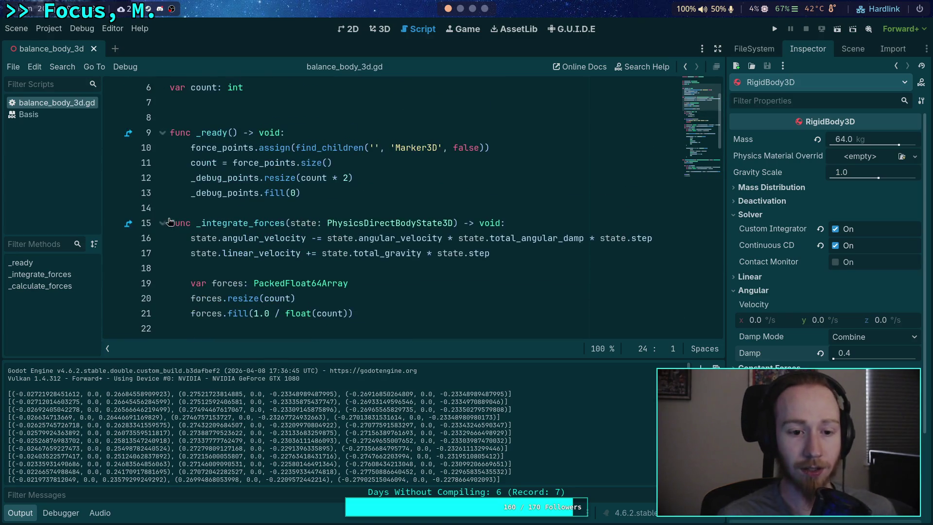
scroll(378, 236, "down", 4)
scroll(378, 237, "down", 3)
scroll(383, 237, "up", 2)
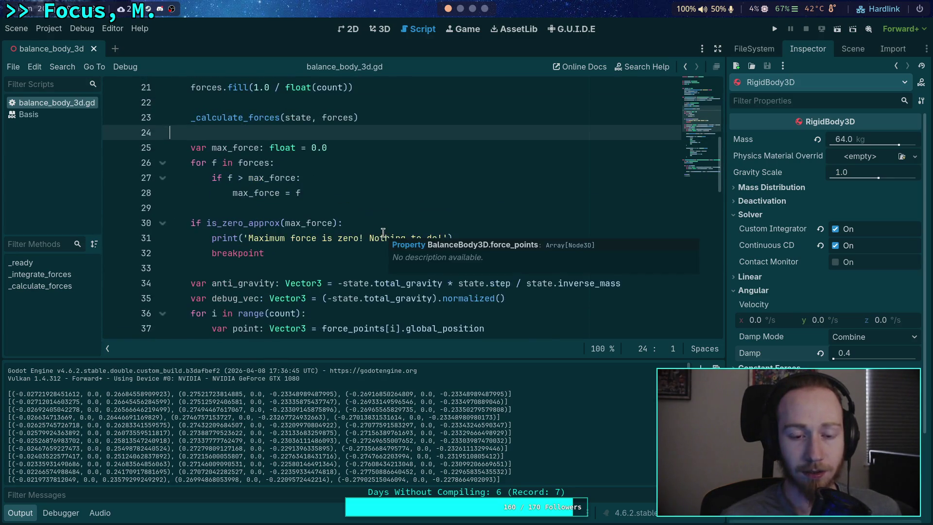
left_click(281, 253)
scroll(281, 253, "down", 13)
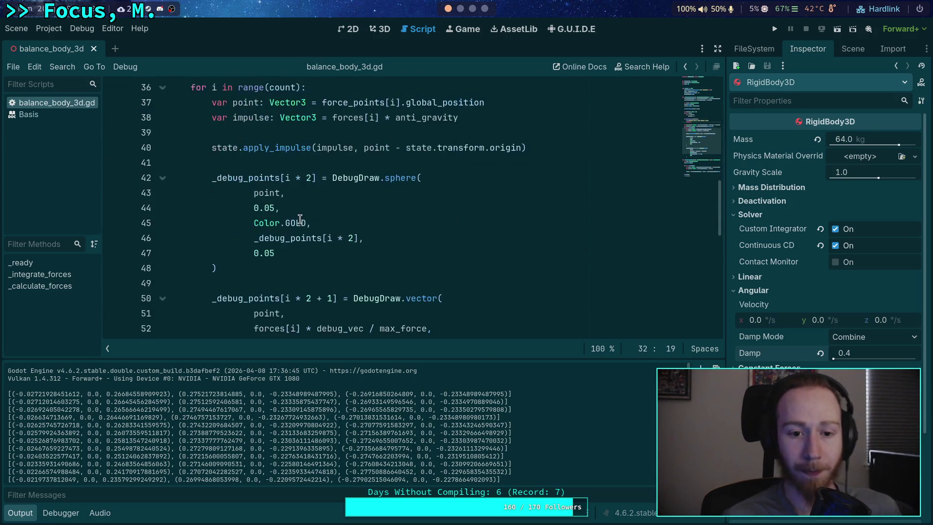
scroll(279, 215, "up", 16)
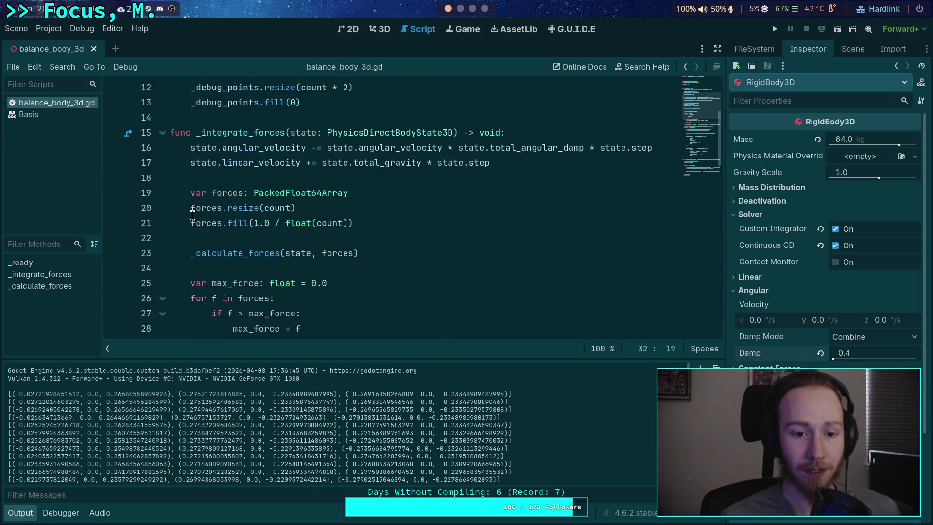
- Fold _integrate_forces and _ready, then move to the blank line after the rots loop
left_click(163, 136)
scroll(171, 191, "up", 4)
left_click(163, 193)
scroll(339, 205, "down", 5)
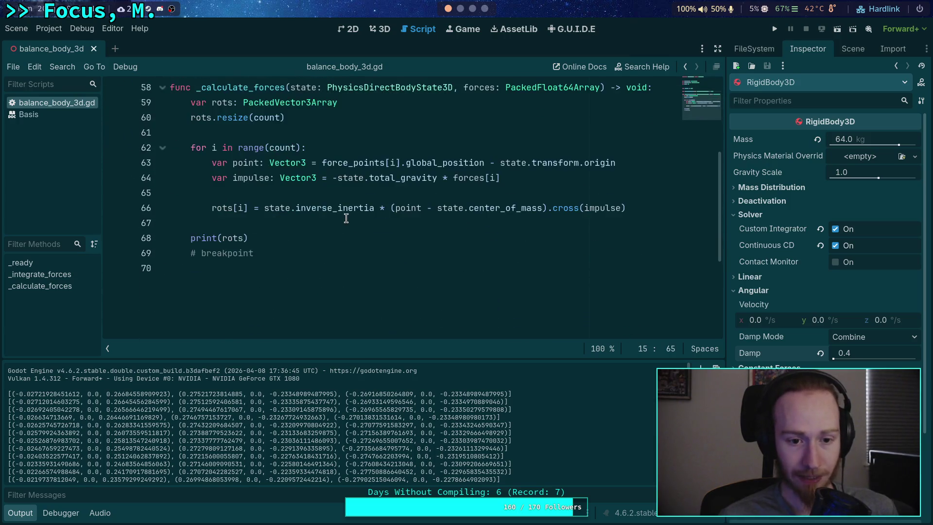
left_click(646, 208)
key("Down")
- Insert an indented line above print(rots) and begin typing 'var blends: PackedFl'
key("Return")
key("ctrl+shift+Return")
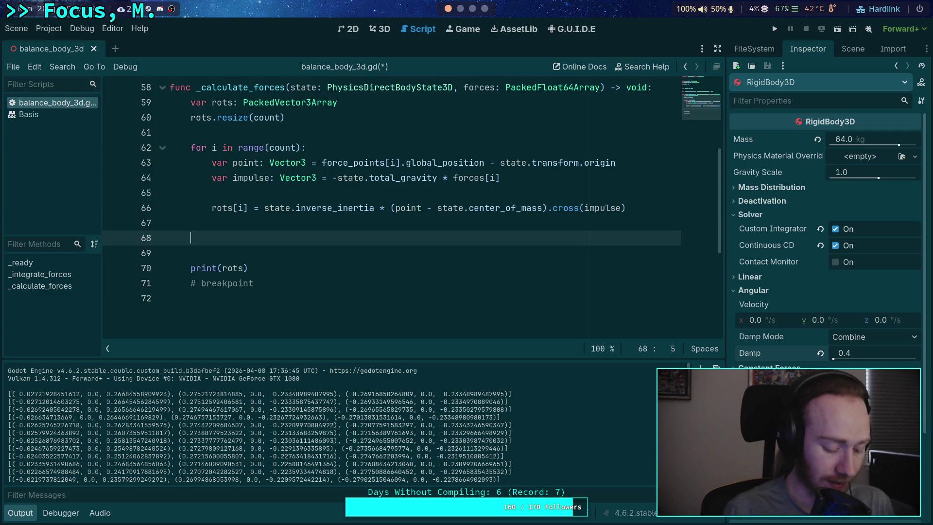
type("var")
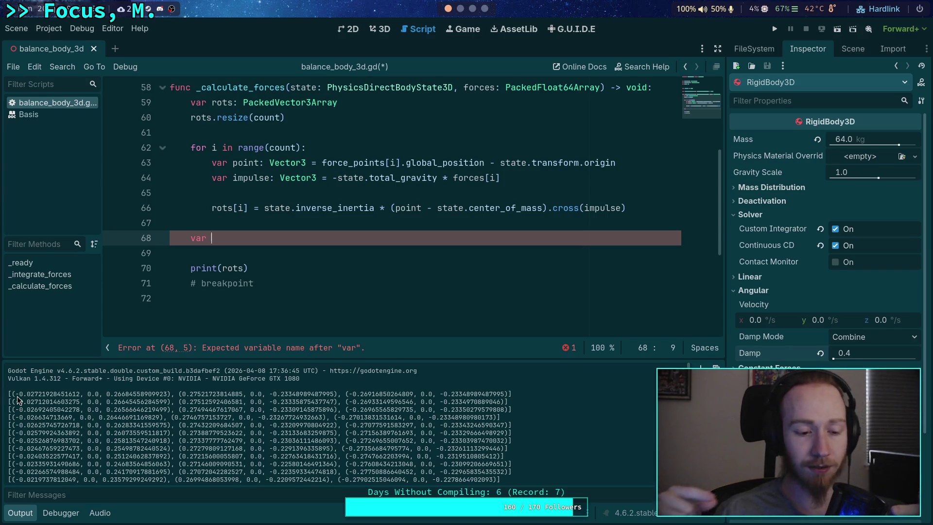
mouse_move(16, 395)
left_mouse_down()
mouse_move(133, 402)
mouse_move(171, 394)
left_mouse_up()
left_click(172, 392)
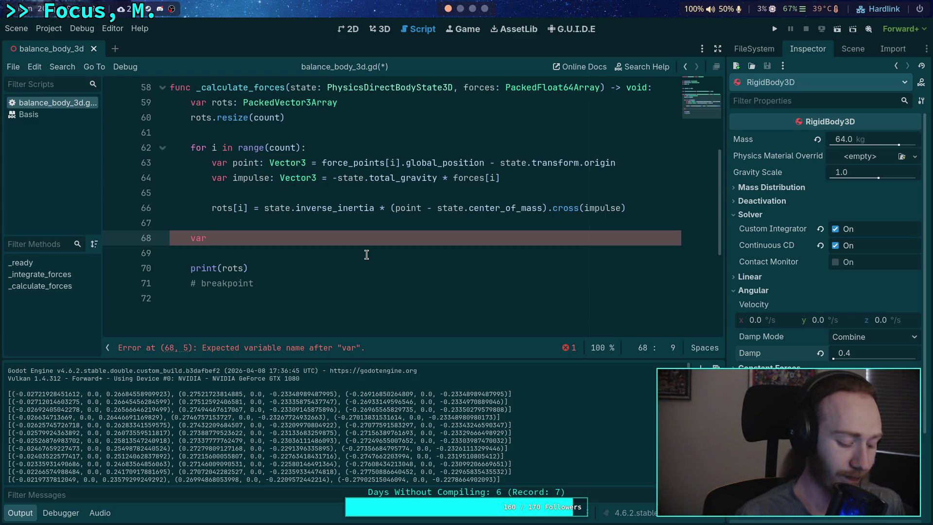
type("b")
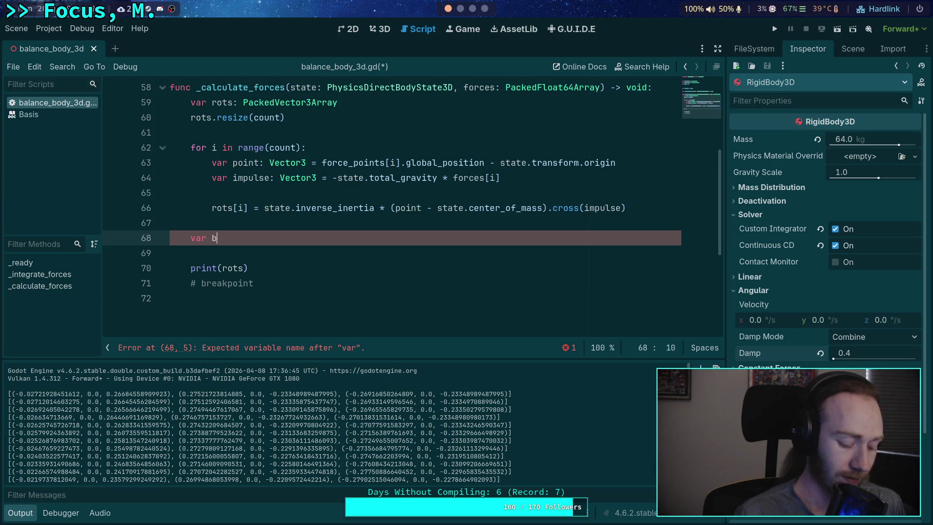
type("lends: PackedFl")
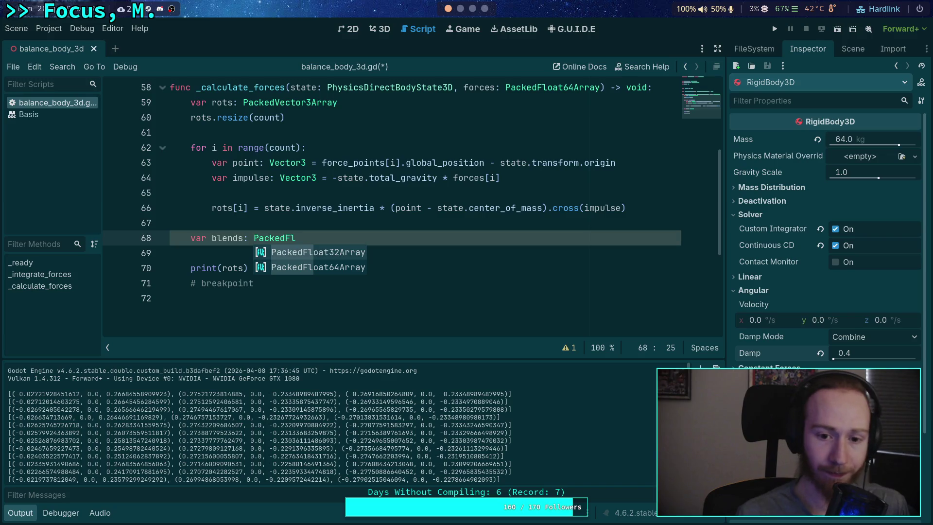
- Make the blends type PackedVector3Array instead of PackedFloat64Array via autocomplete
key("Down")
key("Return")
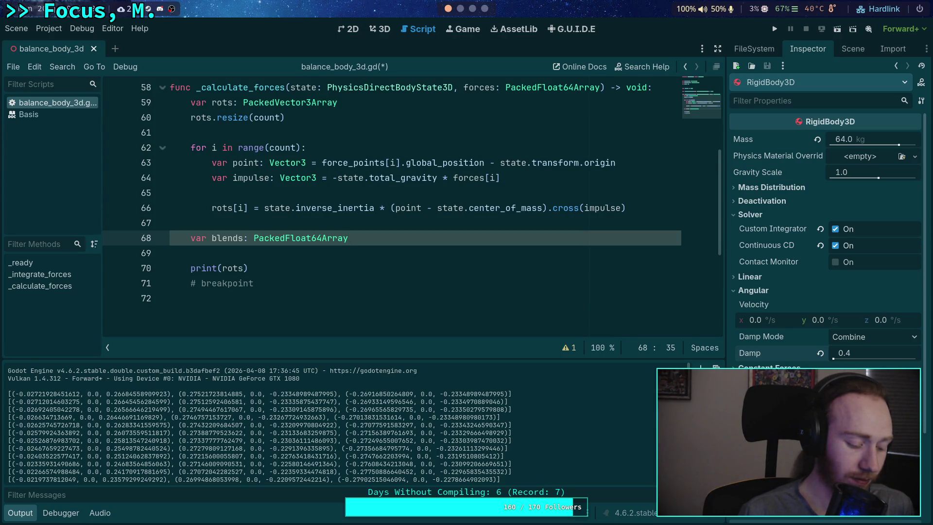
key("BackSpace")
key("BackSpace")
key("BackSpace")
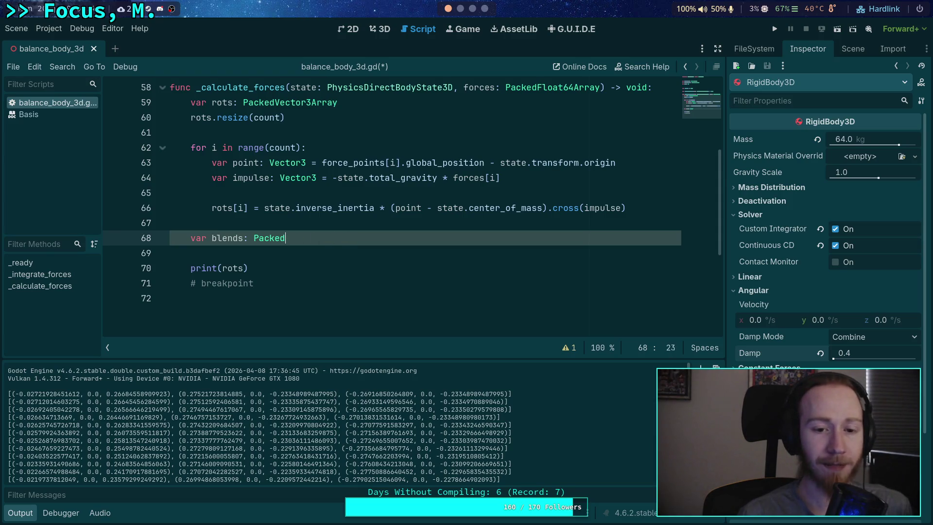
type("Vector")
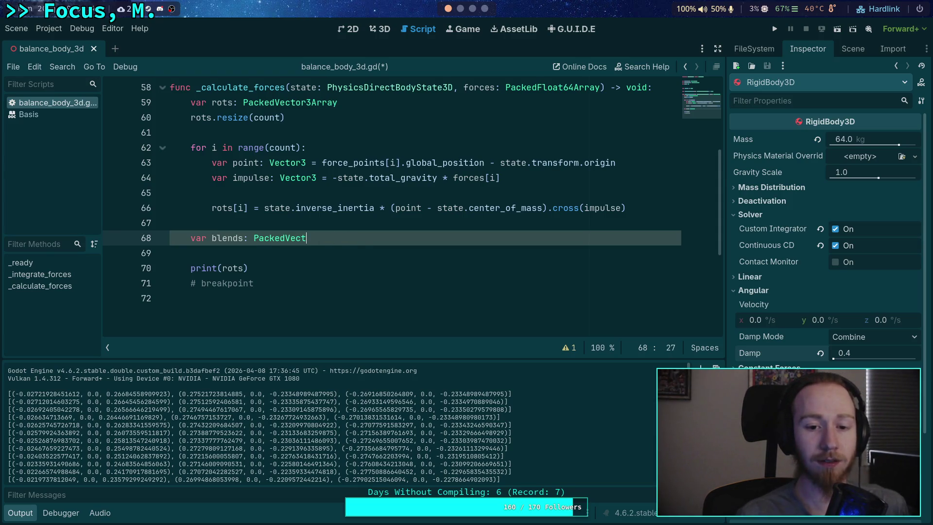
key("Down")
key("Return")
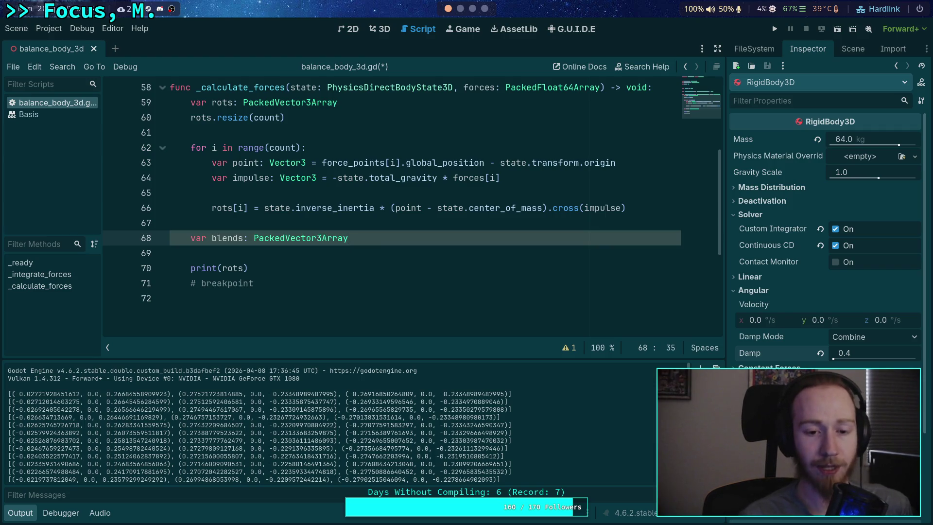
- Add blends.resize(count) on the next line, then begin typing 'for axis in range(3):'
key("Return")
type("blends.res")
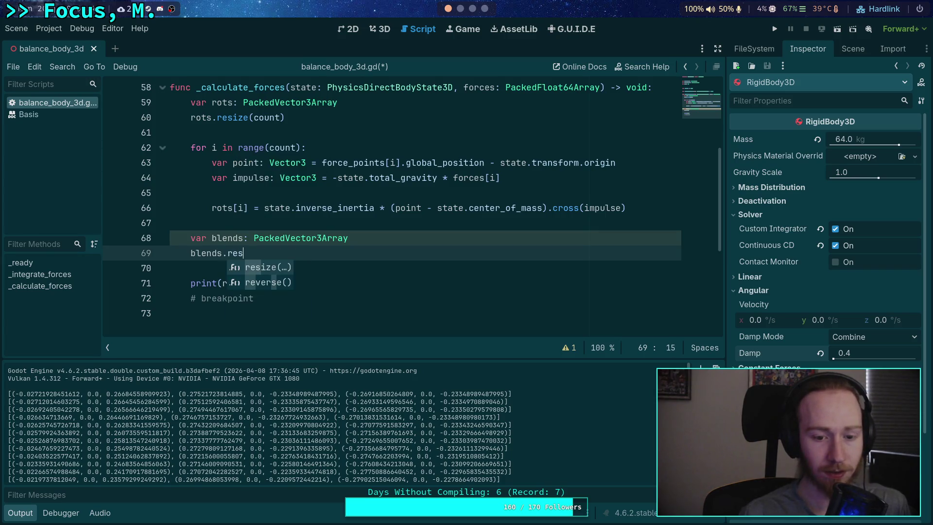
key("Return")
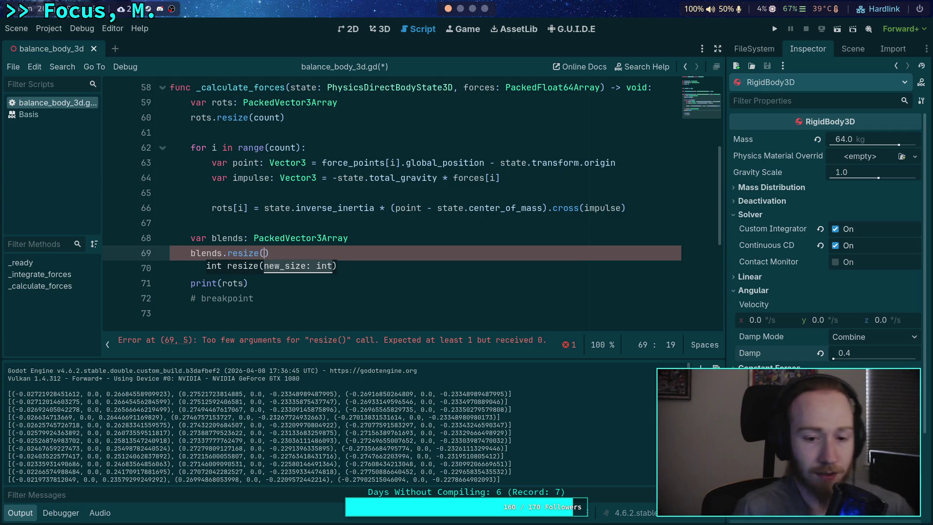
type("count")
key("End")
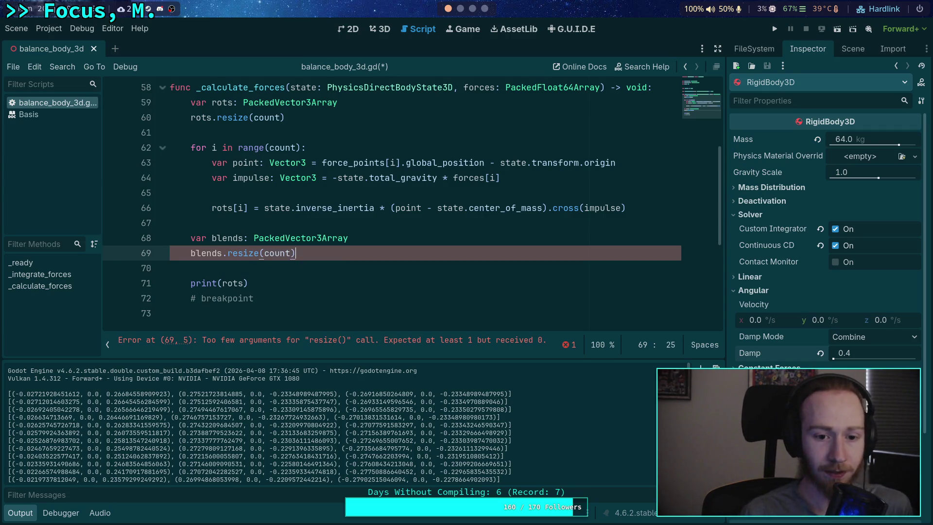
key("Return")
key("Return")
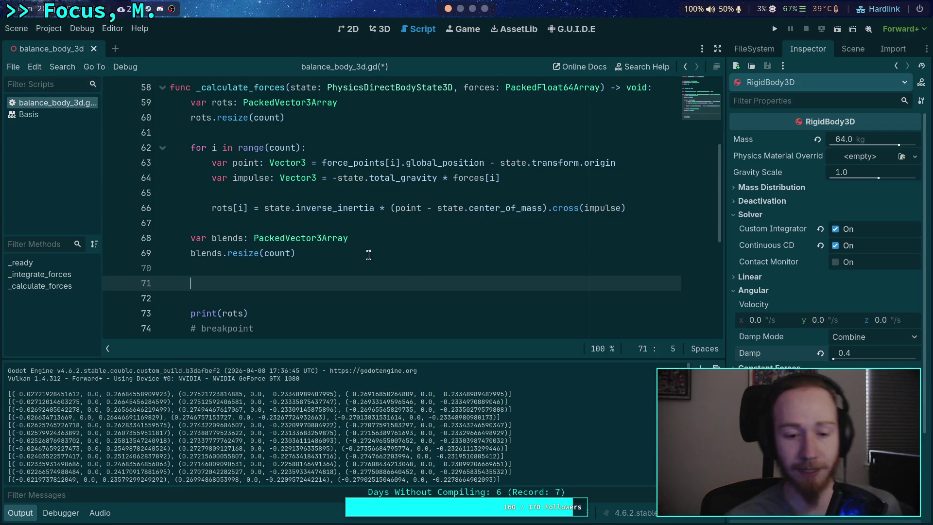
scroll(423, 254, "down", 1)
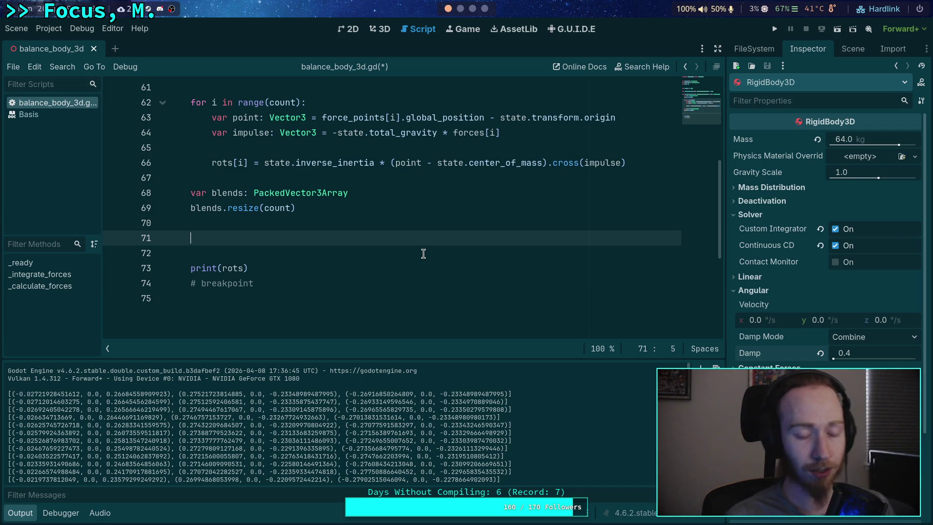
type("for ")
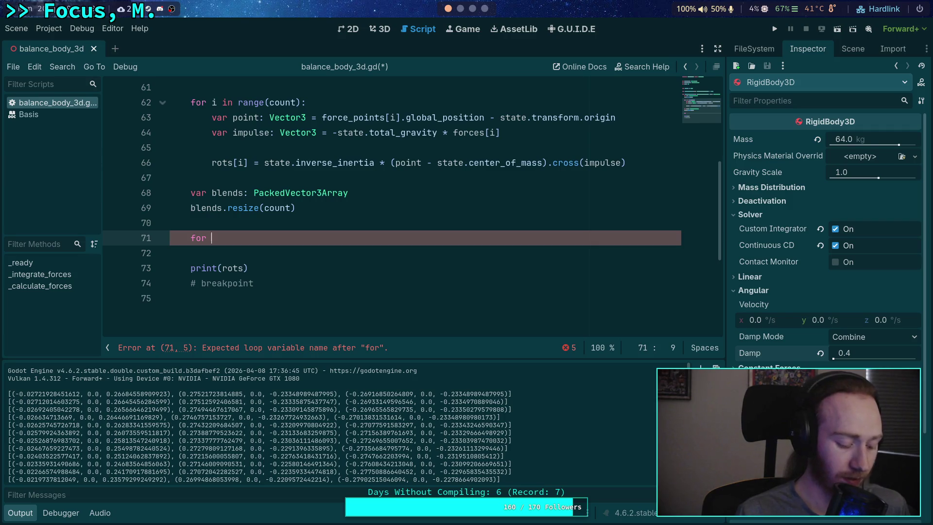
type("a")
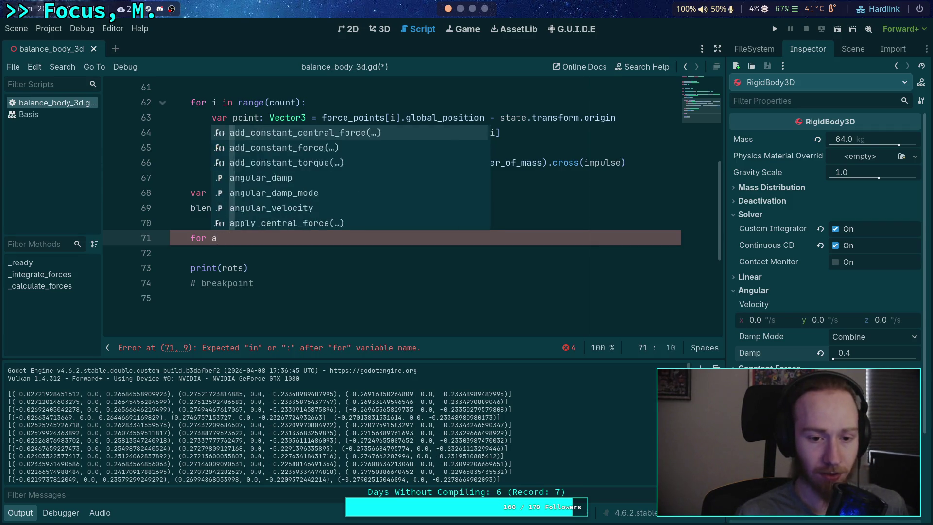
type("xis in range(")
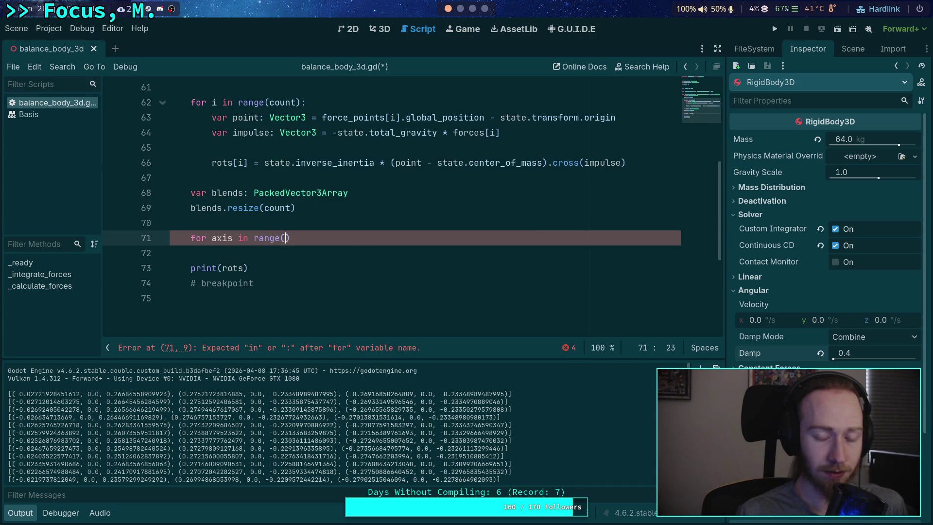
type("3):")
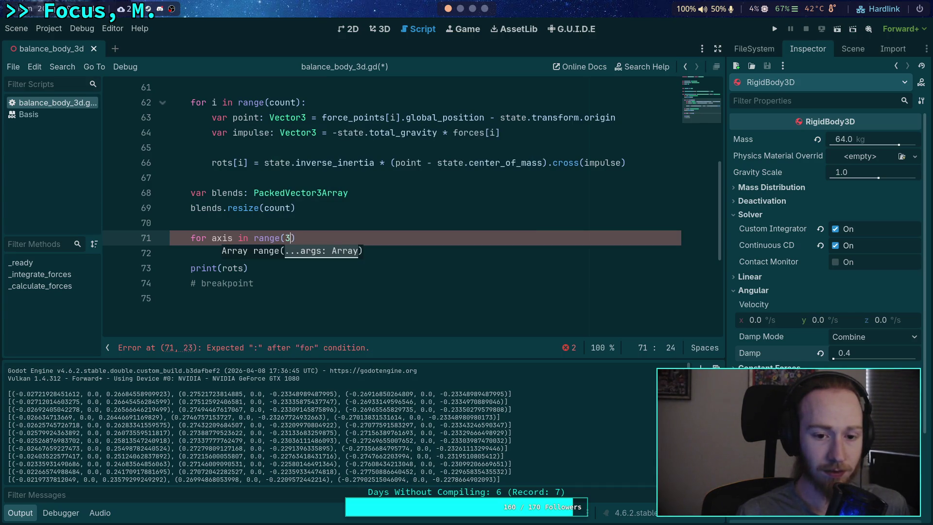
- Open an indented body line under the 'for axis in range(3):' header
key("Return")
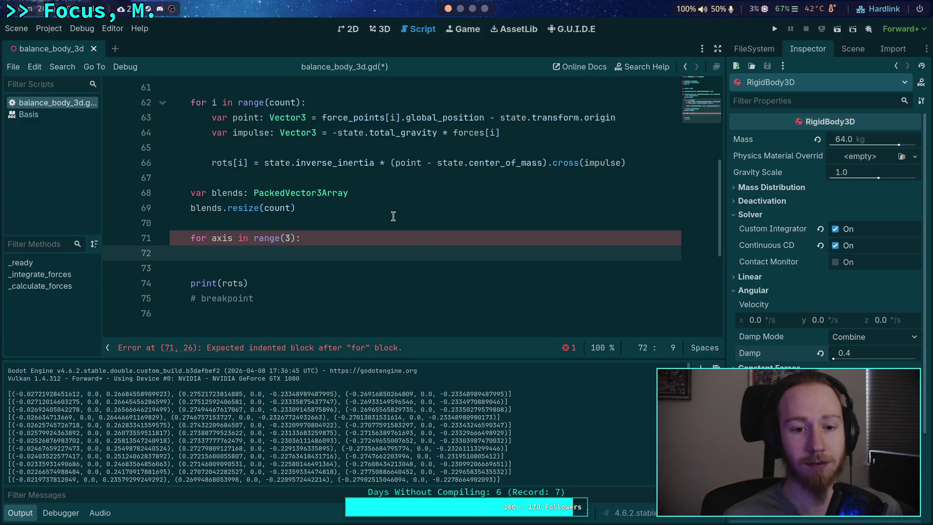
scroll(387, 220, "down", 1)
scroll(388, 226, "up", 2)
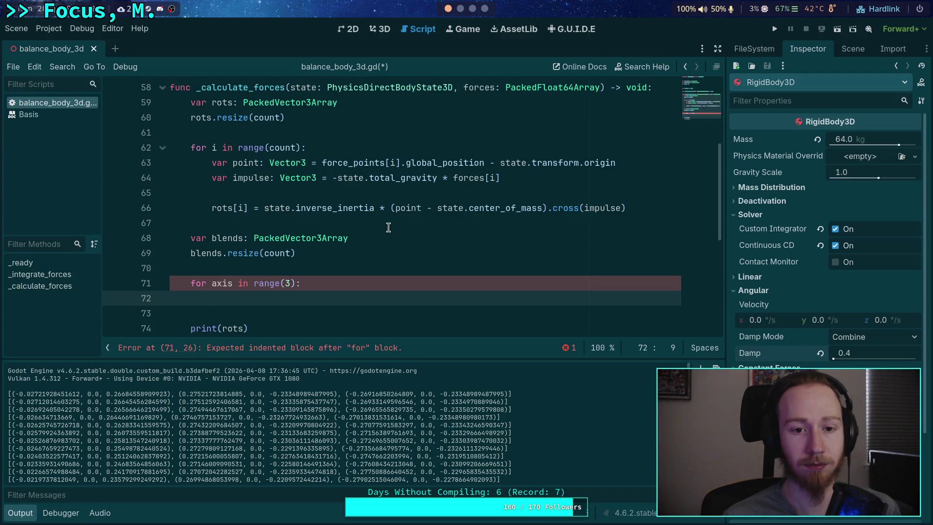
scroll(365, 227, "down", 1)
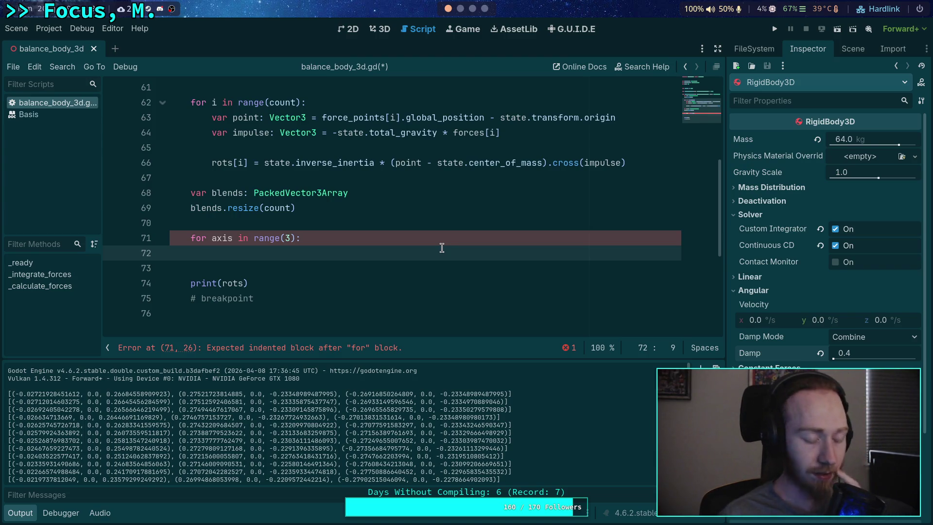
- Declare max_axis_value: float = 0.0 and max_axis_point: int = -1 in the axis loop
type("var ")
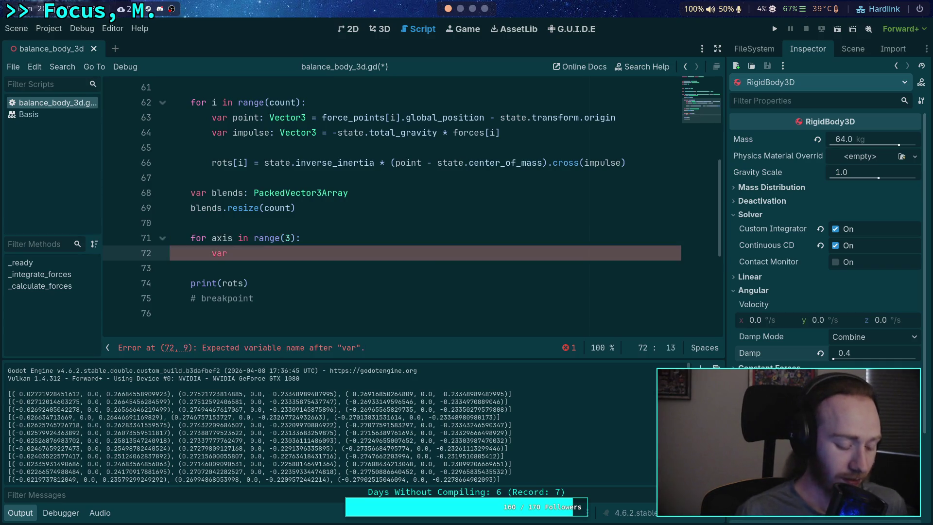
type("max_a")
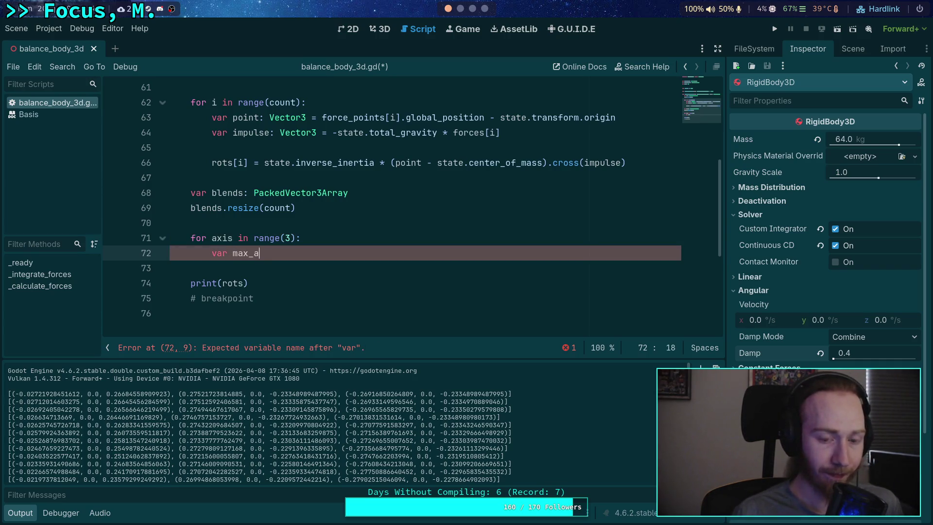
type("xis_val")
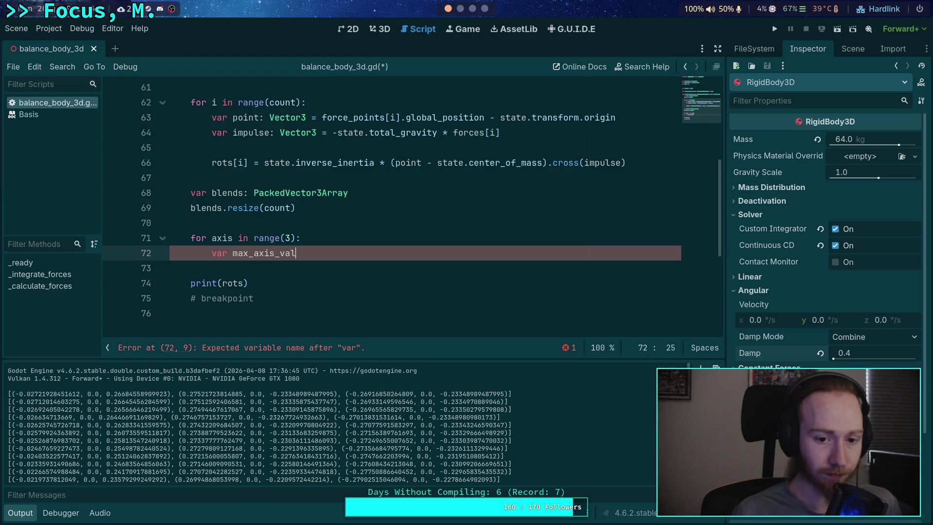
type("ue: float = 0.0")
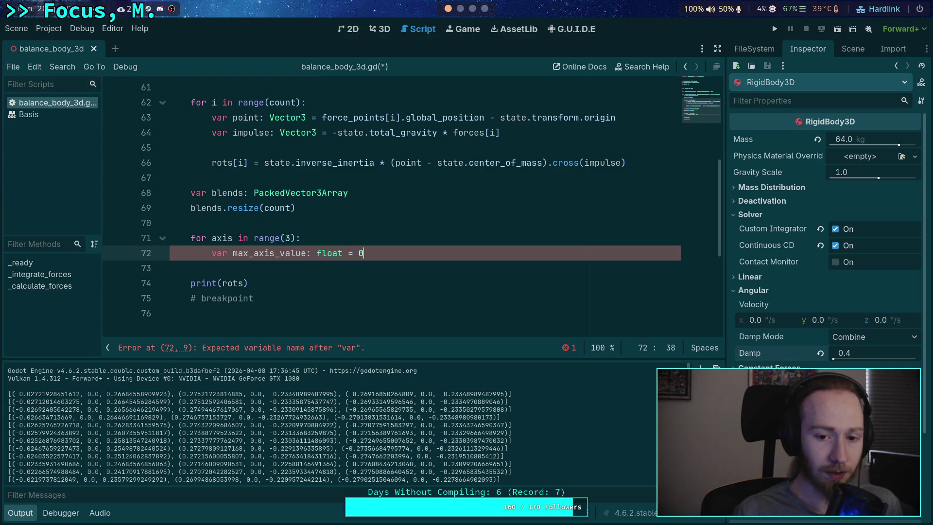
key("Return")
type("var m")
type("ax_")
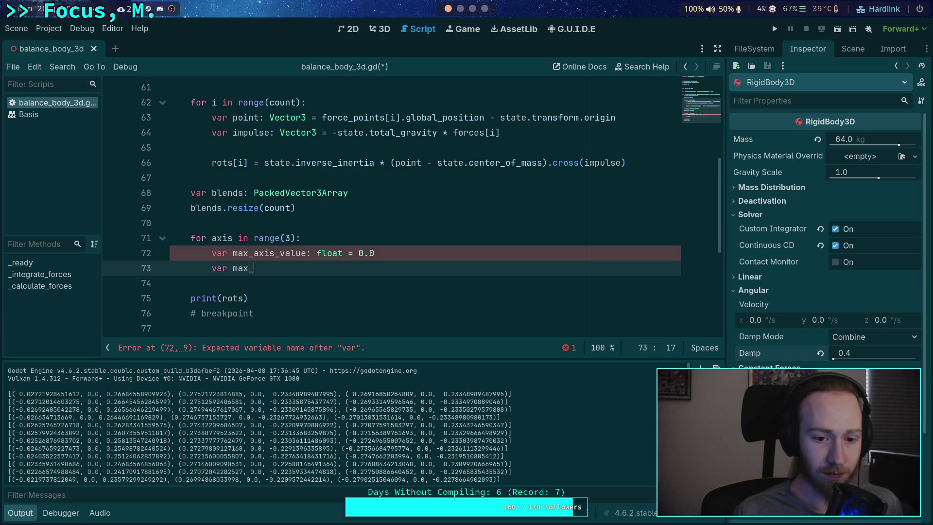
type("axis_")
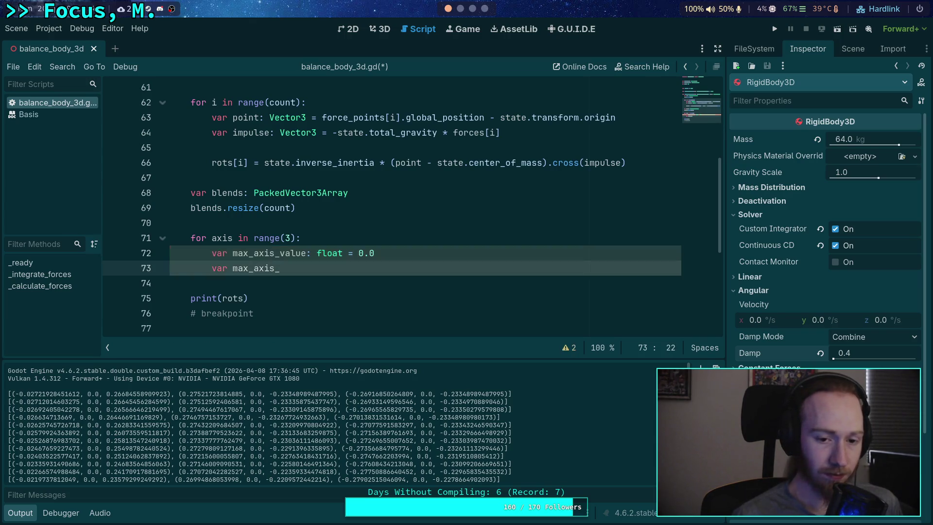
type("point: int ")
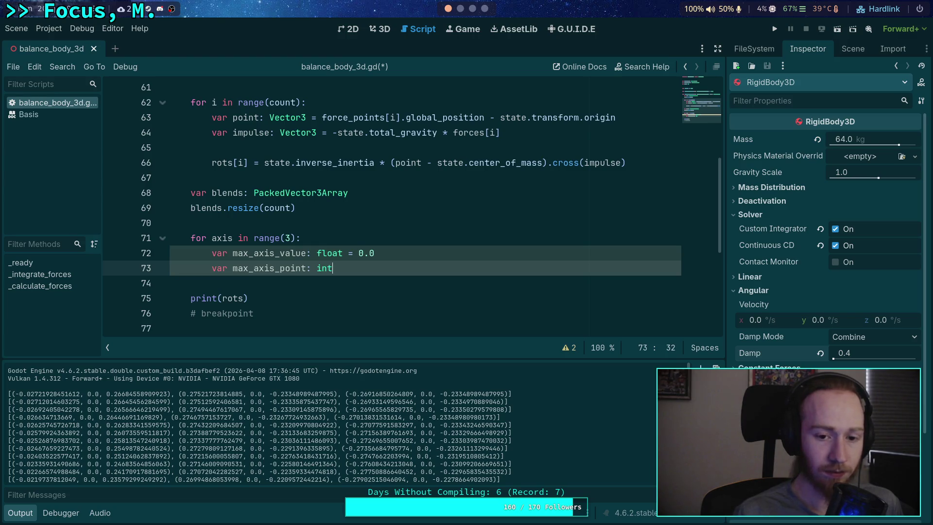
type("= -1")
- Start a nested for loop on the next line, trimming 'rots' back out of its header
key("Return")
type("for")
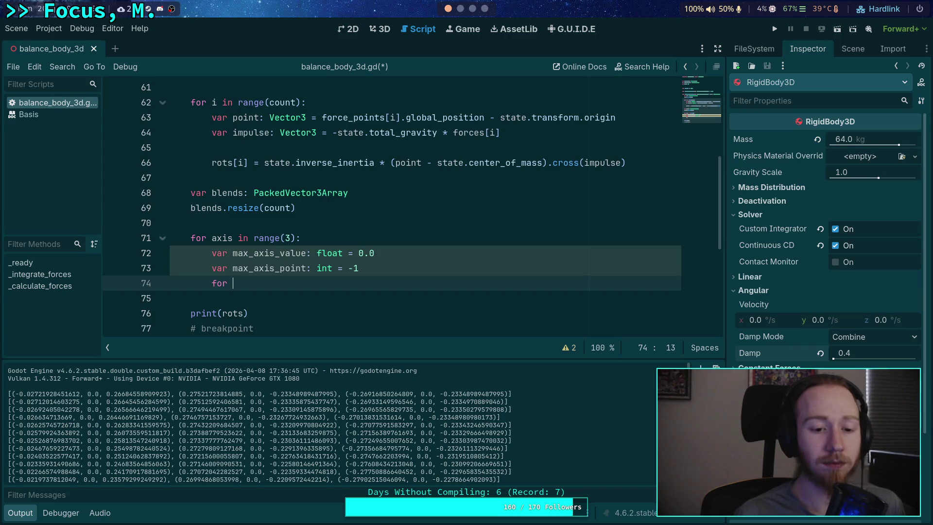
type("r in rots")
key("Escape")
key("BackSpace")
key("BackSpace")
key("BackSpace")
key("BackSpace")
key("BackSpace")
key("BackSpace")
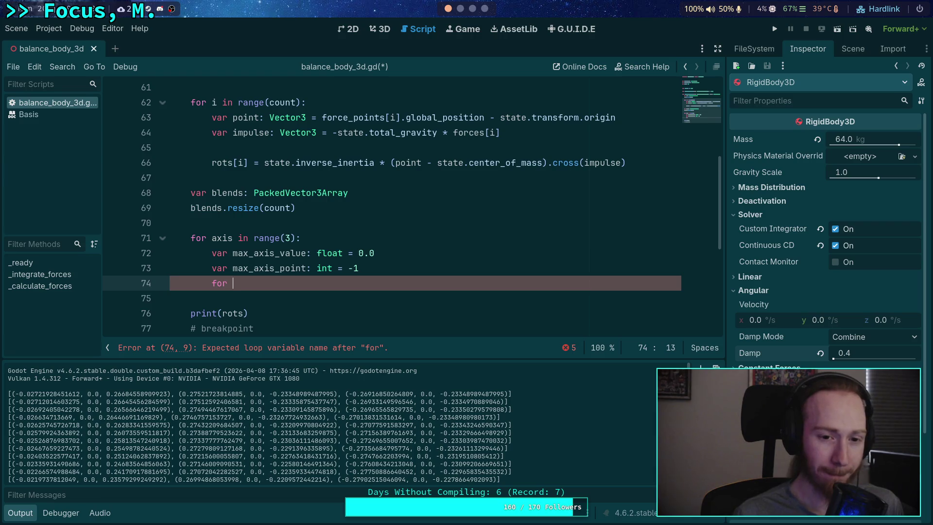
- Write the loop header 'for i in range(count):' on line 74
type("r")
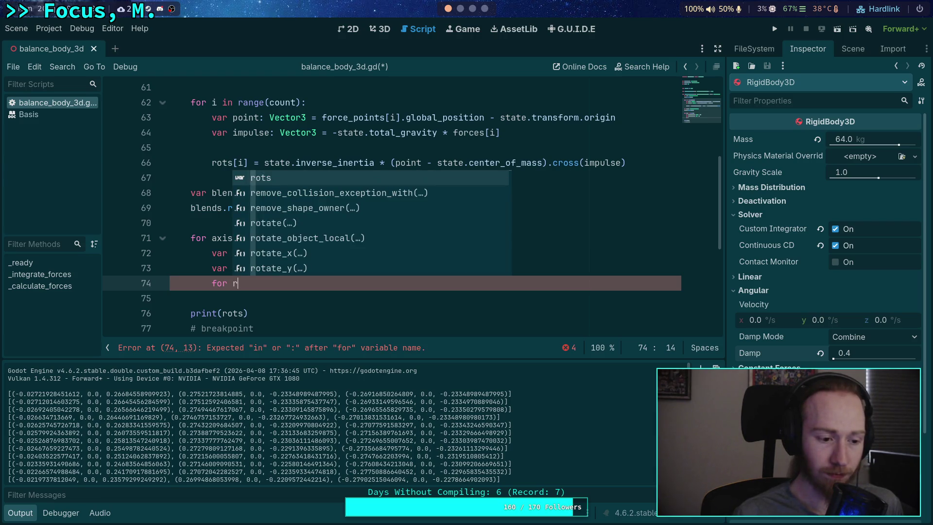
key("BackSpace")
type("i in ragne(")
key("BackSpace")
key("BackSpace")
key("BackSpace")
key("Return")
type("count):")
- Begin the loop body with 'var rot: Vector3 =', checking the PackedVector3Array type above
key("Return")
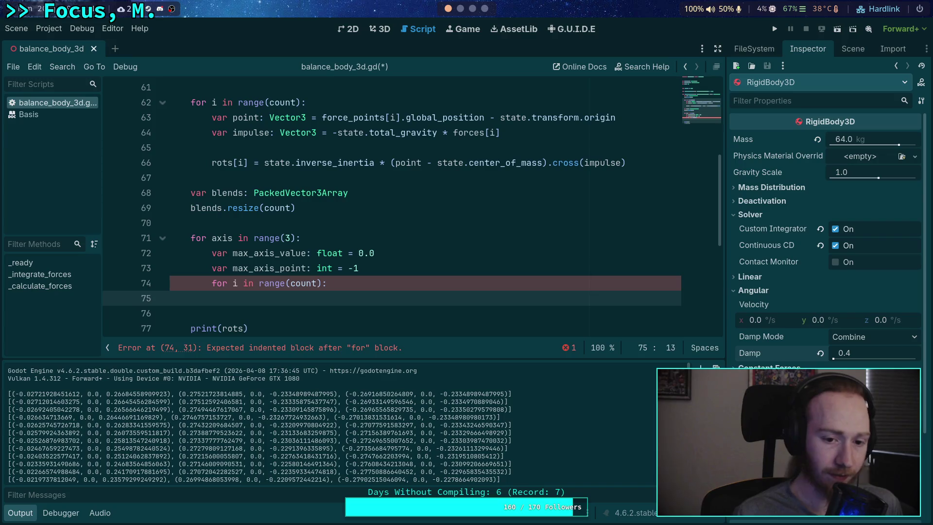
type("var rot: ")
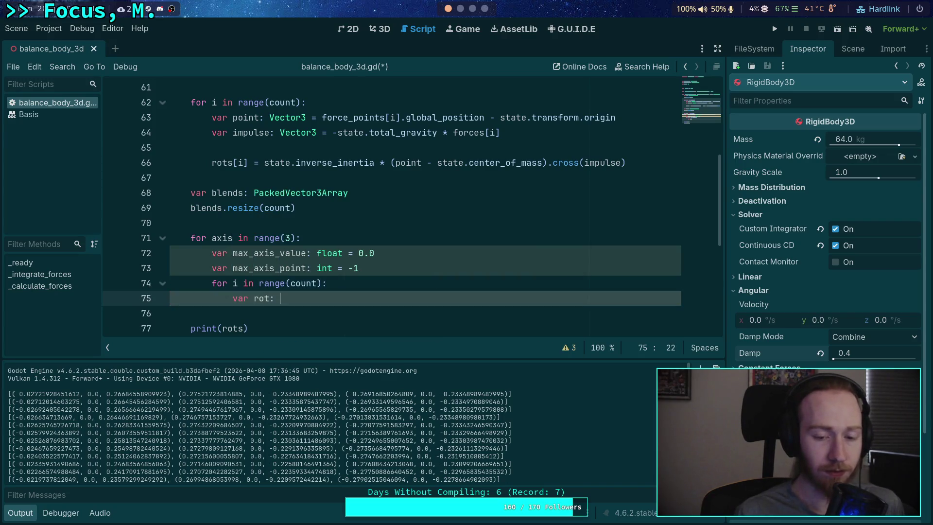
type("float")
key("BackSpace")
key("BackSpace")
key("BackSpace")
type("Vector3")
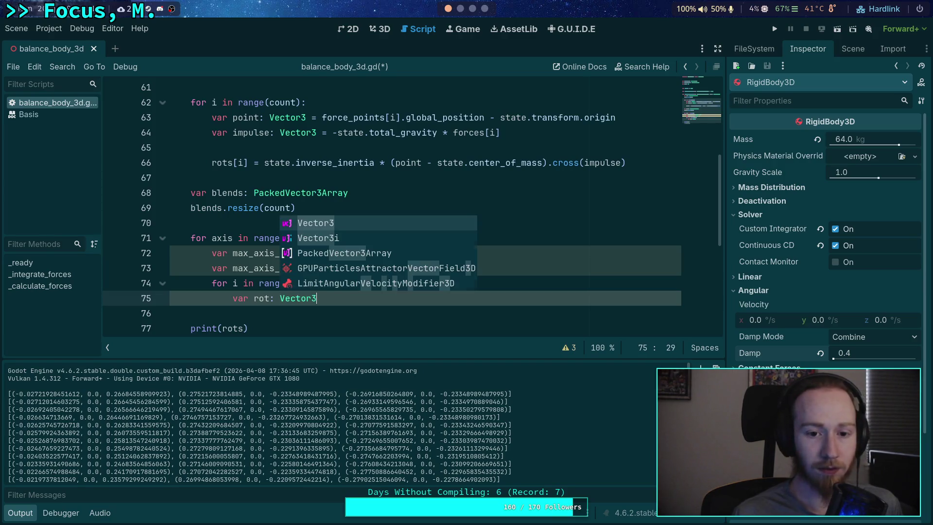
scroll(332, 146, "up", 3)
double_click(298, 194)
scroll(315, 202, "down", 3)
left_click(333, 297)
type("=")
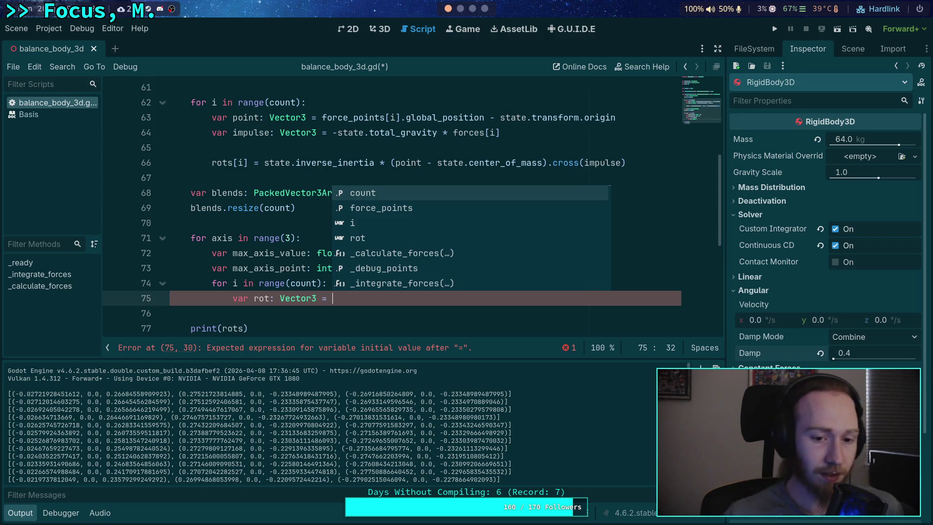
left_click(233, 252)
scroll(287, 270, "down", 1)
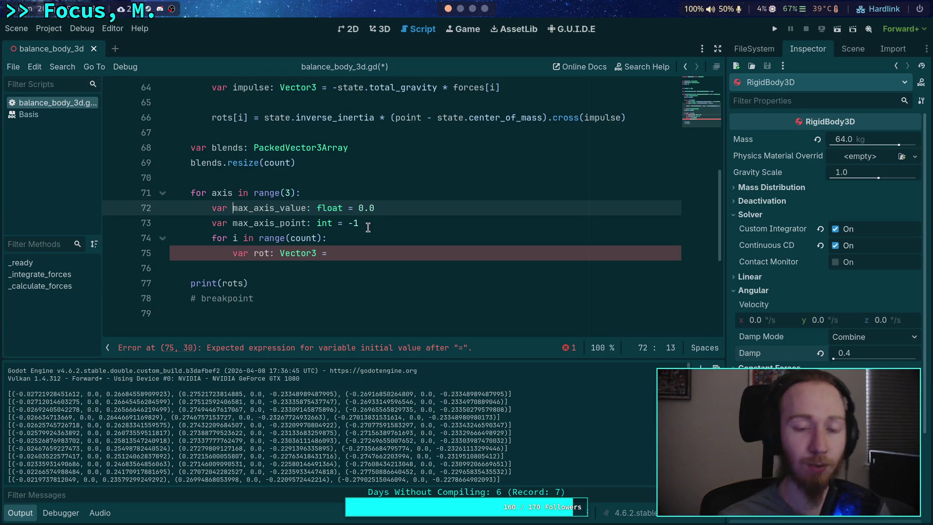
- Move the max-axis declarations and count loop above the axis loop and dedent them one level
left_click_drag(238, 253, 253, 209)
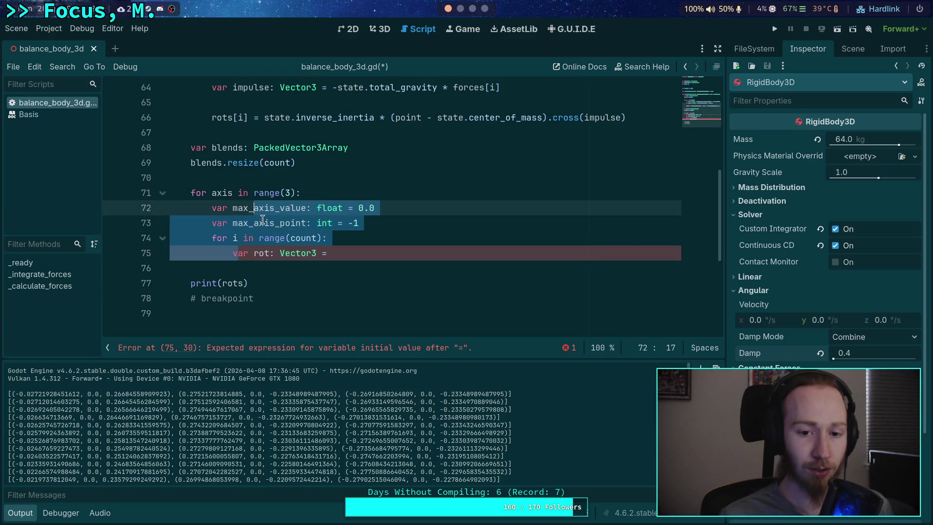
key("alt+Up")
key("shift+Tab")
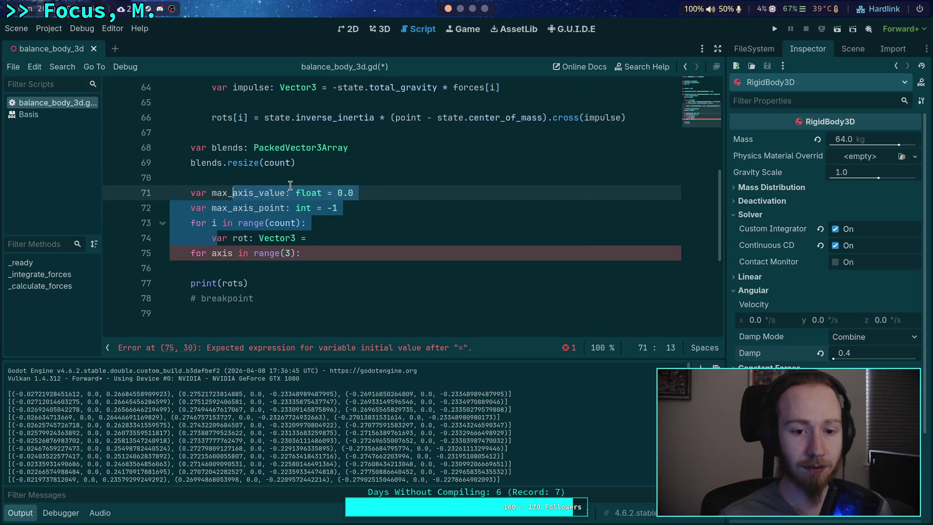
- Rename max_axis_value to max_axis_values and retype it as Vector3
left_click(284, 192)
type("s")
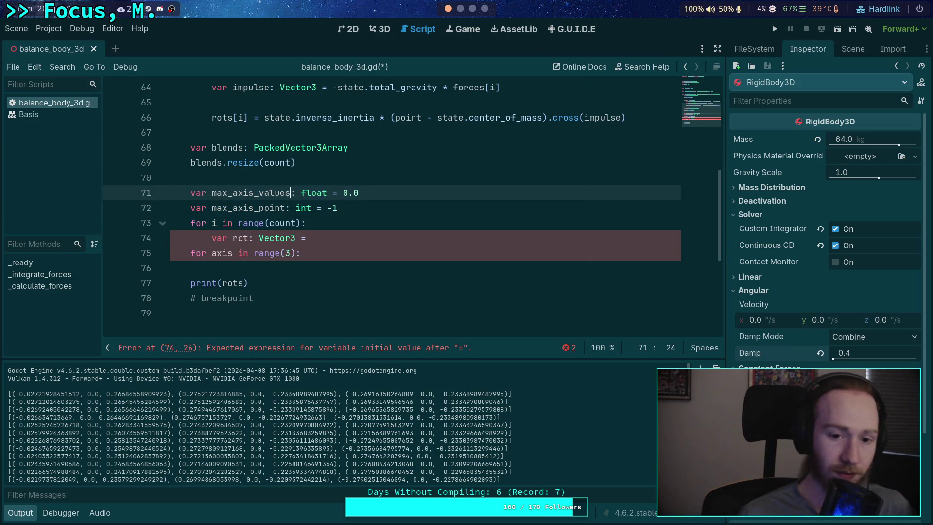
key("Right")
key("Right")
key("Right")
key("ctrl+BackSpace")
type("Vec")
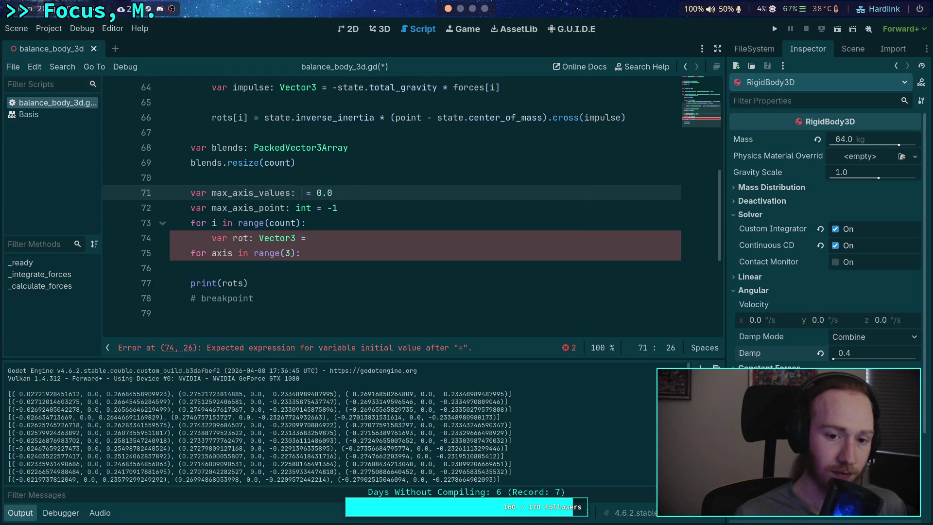
type("tor3")
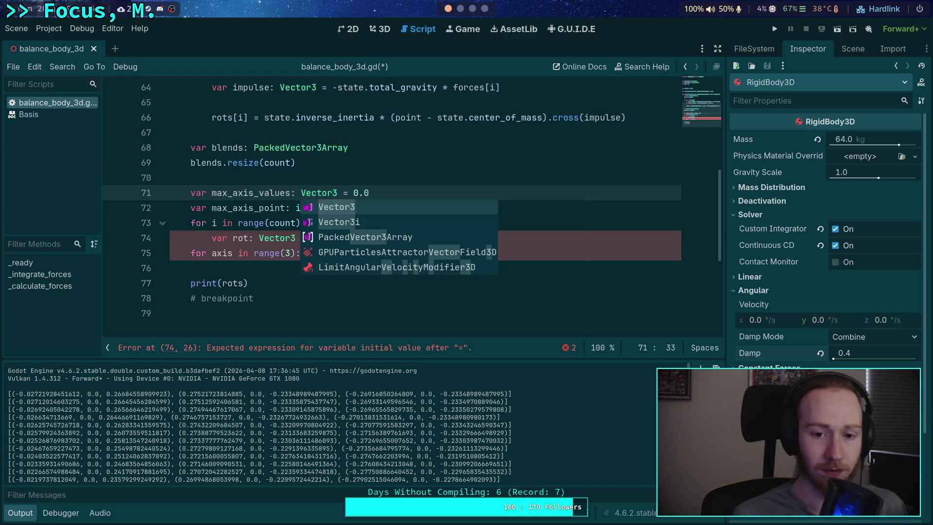
- Retype max_axis_point as Vector3i and set its value using Vector3i.ONE
left_click(332, 208)
key("ctrl+BackSpace")
type("Vector3")
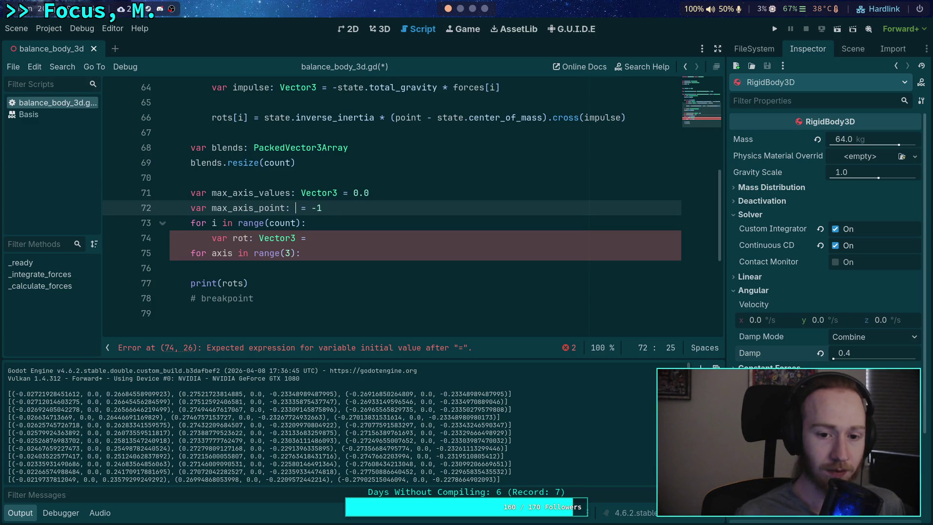
type("i")
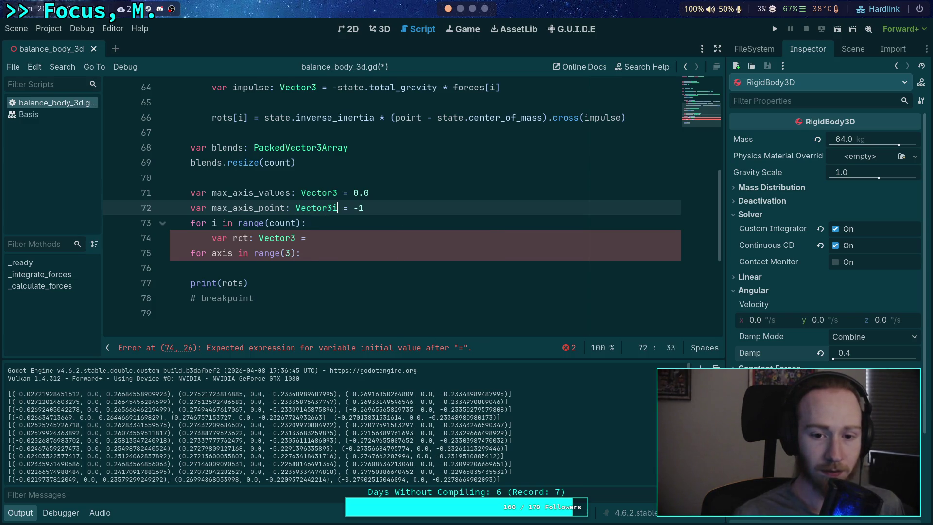
left_click(362, 209)
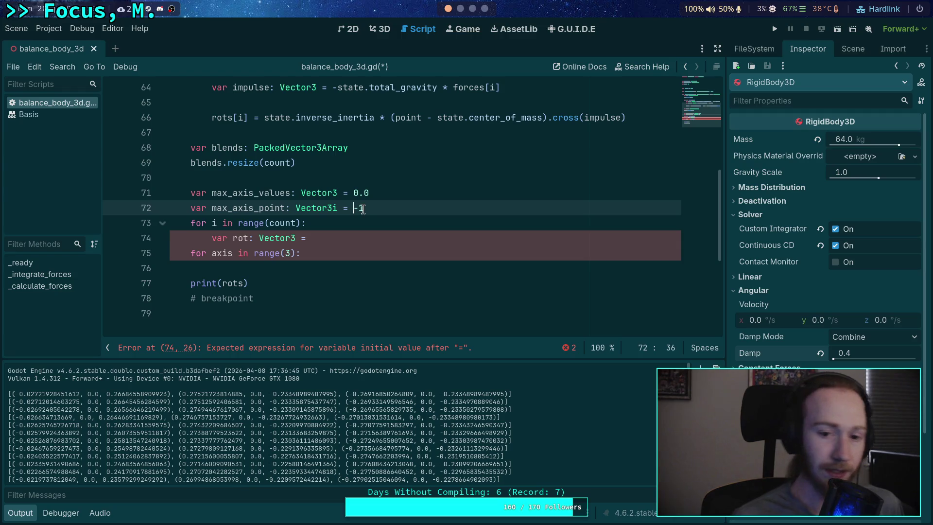
type("Vector3i")
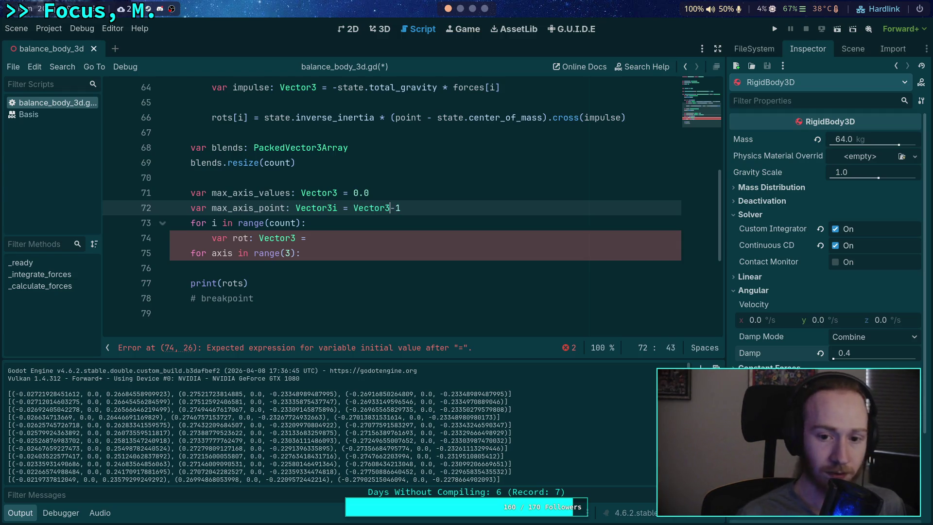
type(".")
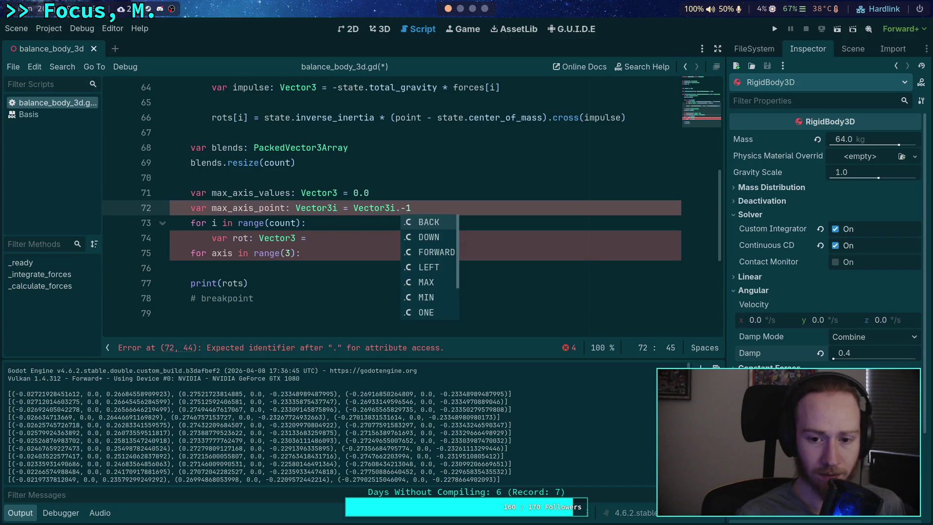
key("Down")
key("Down")
key("Down")
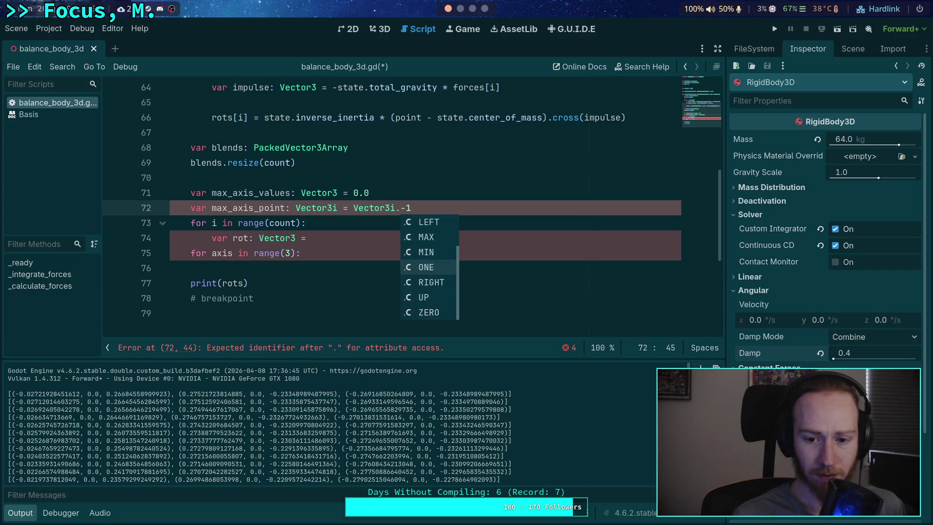
key("Up")
key("Up")
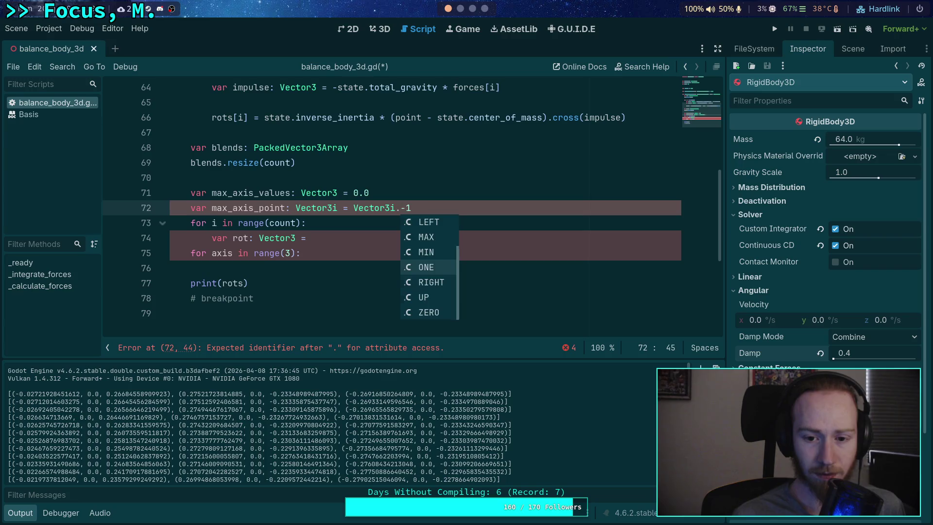
key("Return")
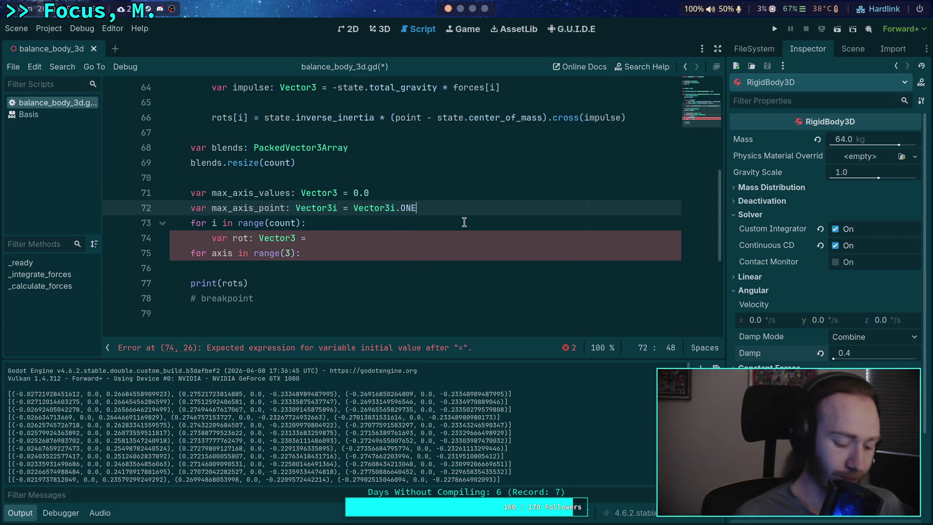
left_click(354, 208)
- Negate Vector3i.ONE for max_axis_point and initialise max_axis_values to Vector3.ZERO
type("-")
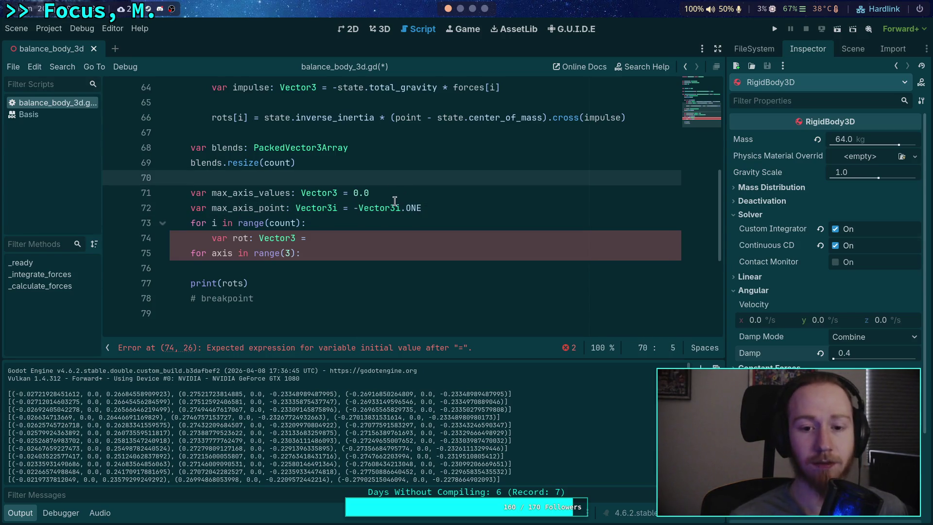
double_click(358, 192)
type("Vector3")
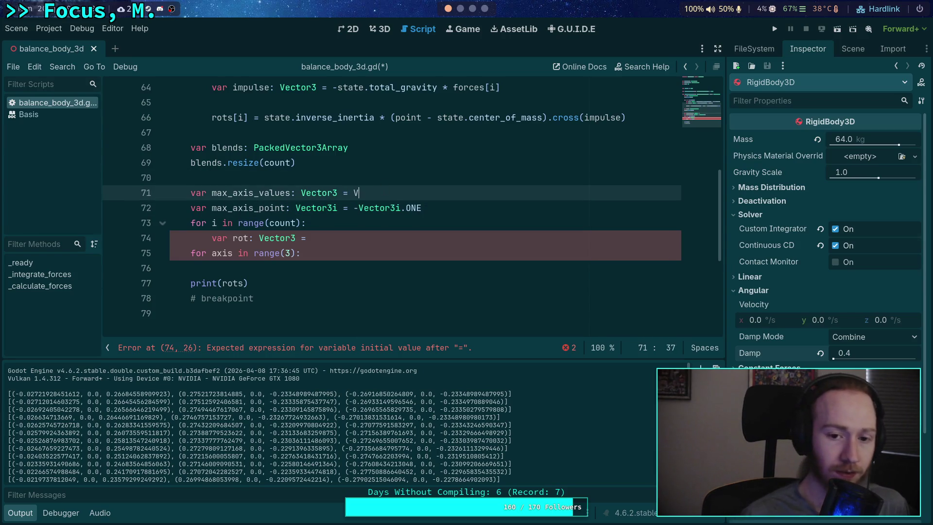
type(".ZERO")
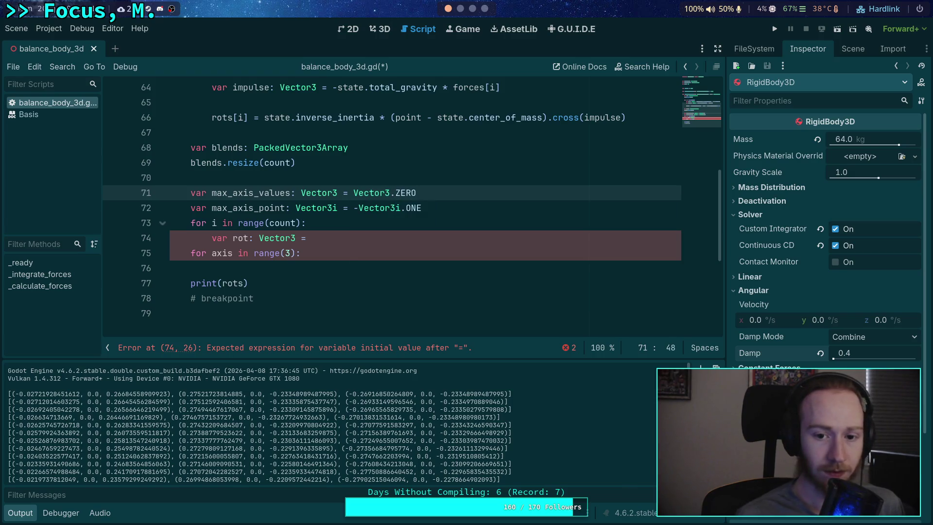
- Nest the axis loop inside the count loop with rot assigned rots[i]
left_click_drag(325, 243, 89, 223)
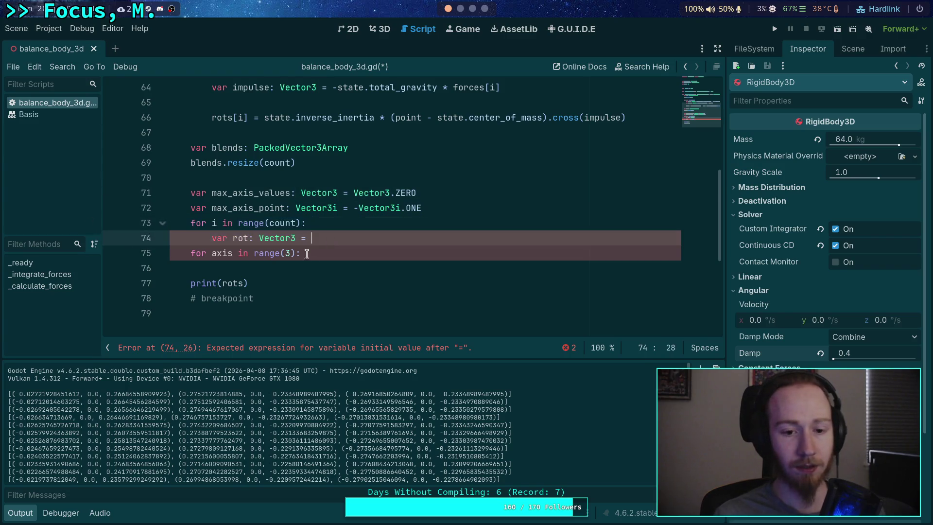
left_click_drag(179, 262, 330, 243)
key("Tab")
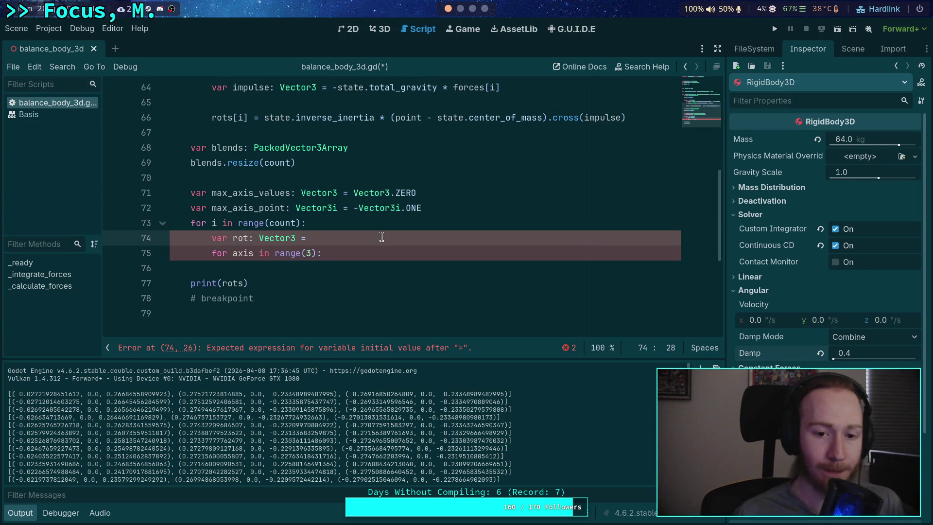
type("rots[i]")
key("Down")
key("Down")
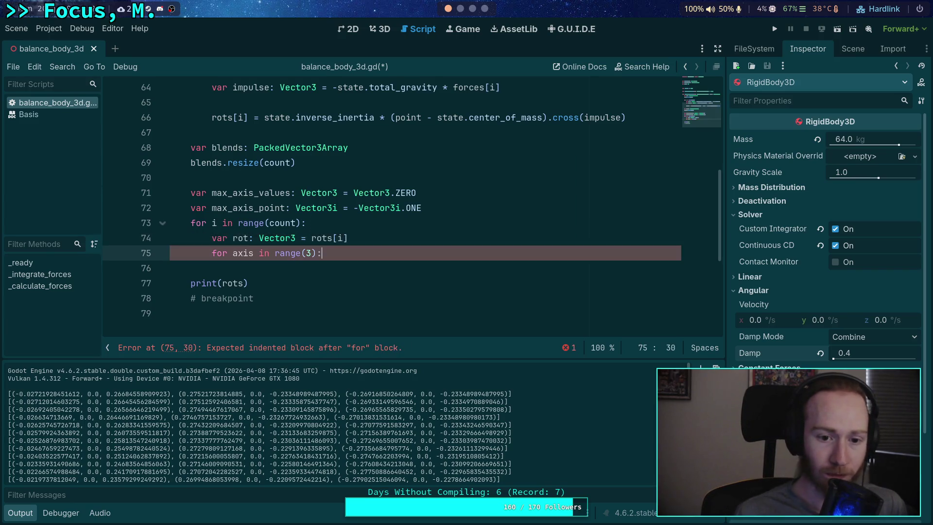
- Declare 'var val: float = rot[axis]' inside the axis loop
key("Return")
key("Tab")
key("Tab")
key("Tab")
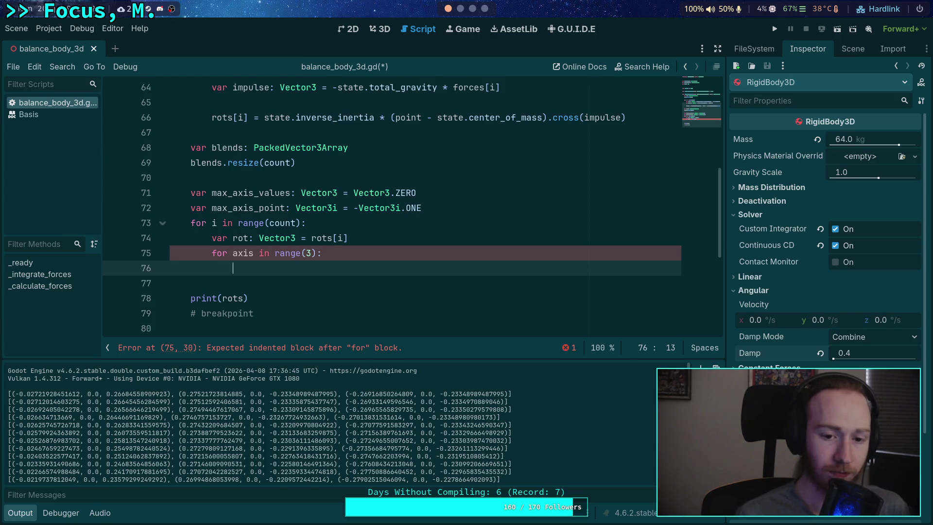
type("var val: float = ro")
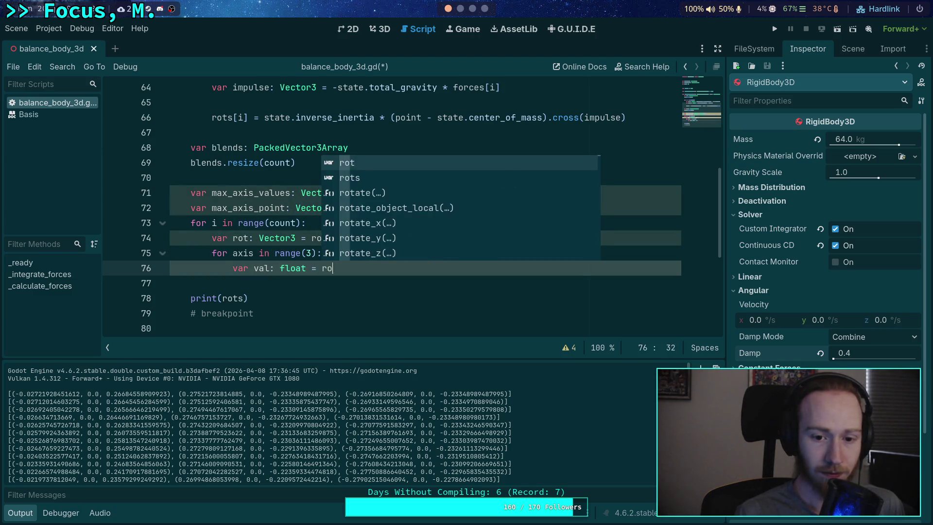
type("t[axis")
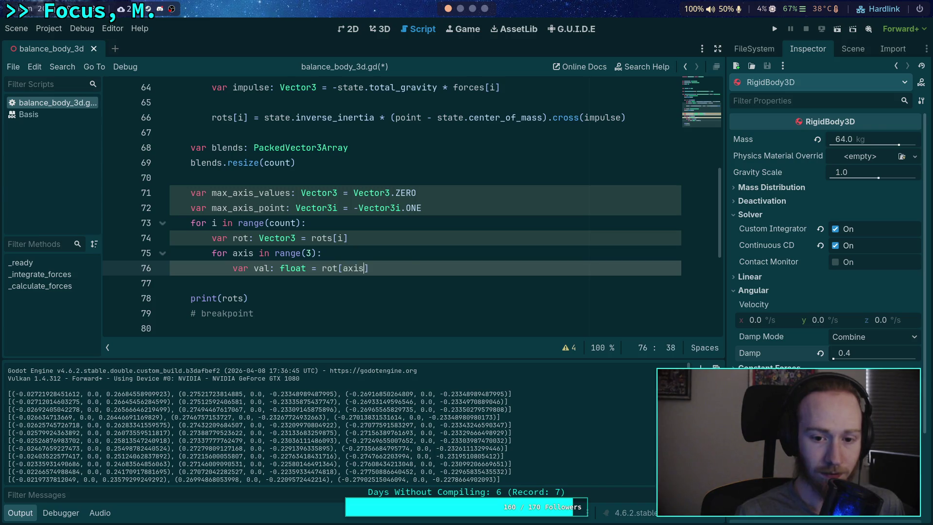
key("Return")
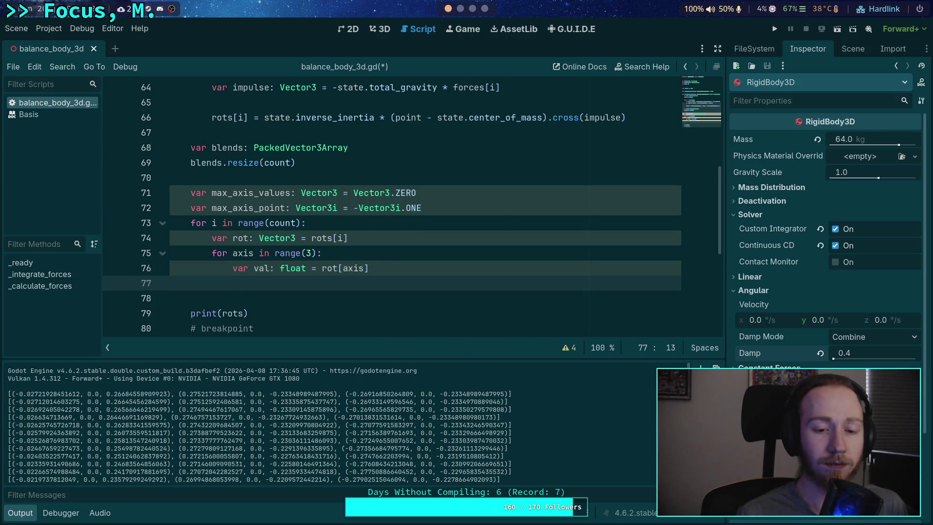
- Add 'if val > max_axis_values[axis]:' that stores val into max_axis_values[axis]
type("if ")
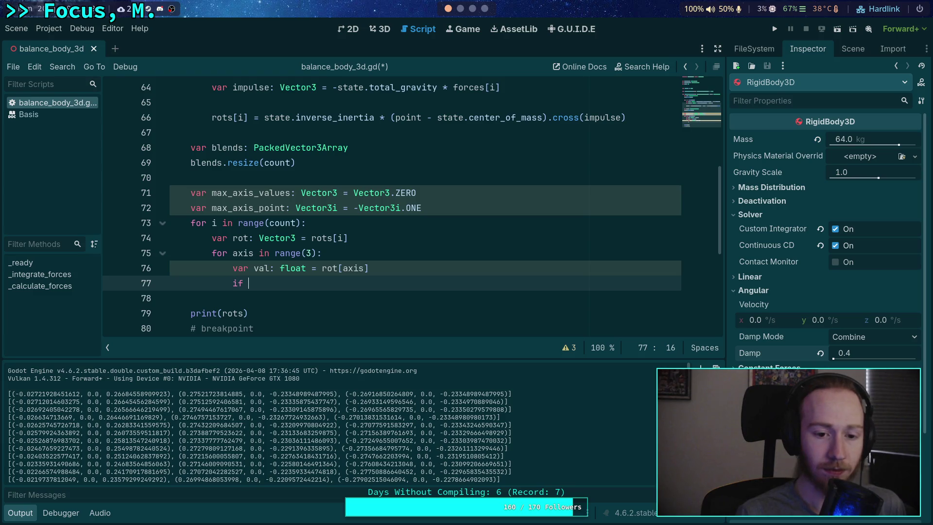
type("val > max_a")
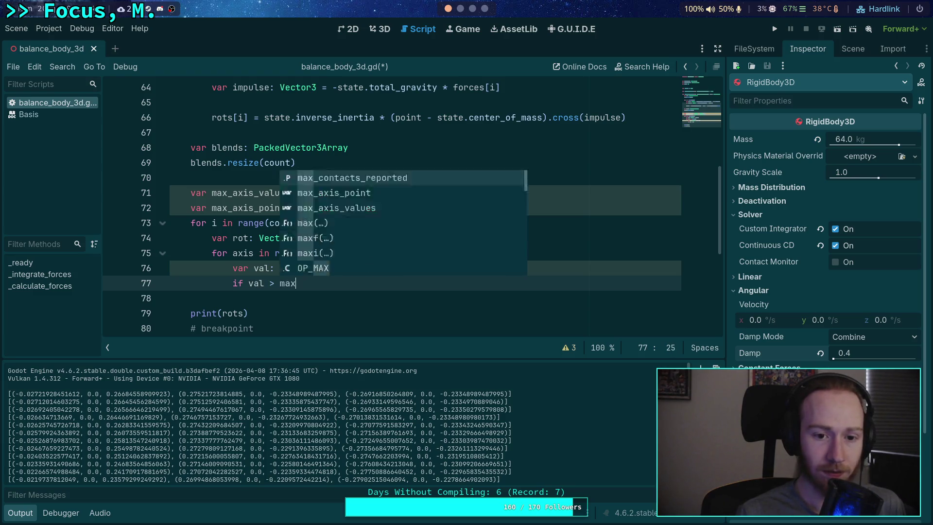
key("Down")
key("Return")
type("[axis")
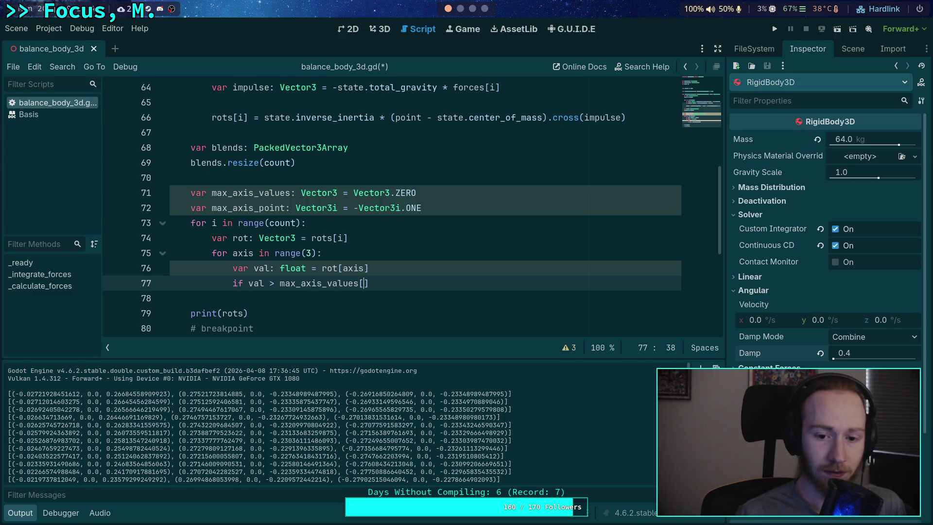
type("]")
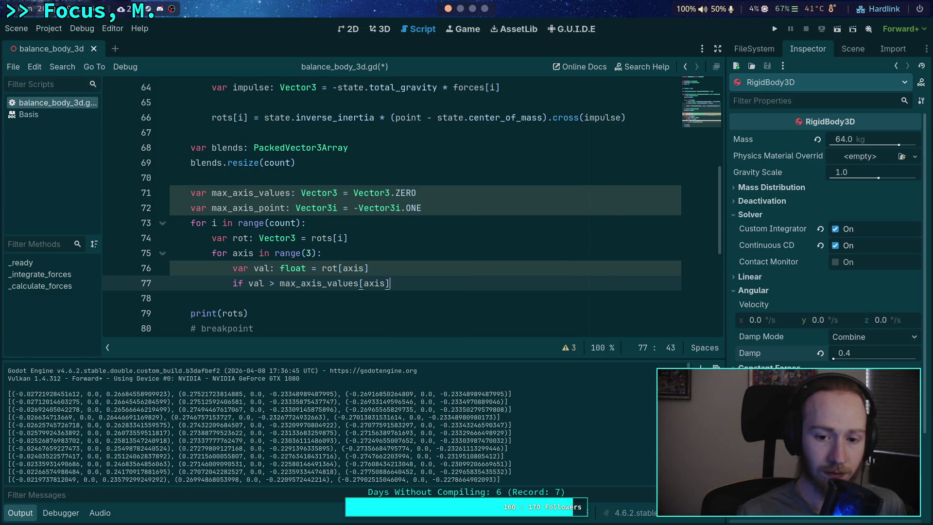
key("Return")
type("max_a")
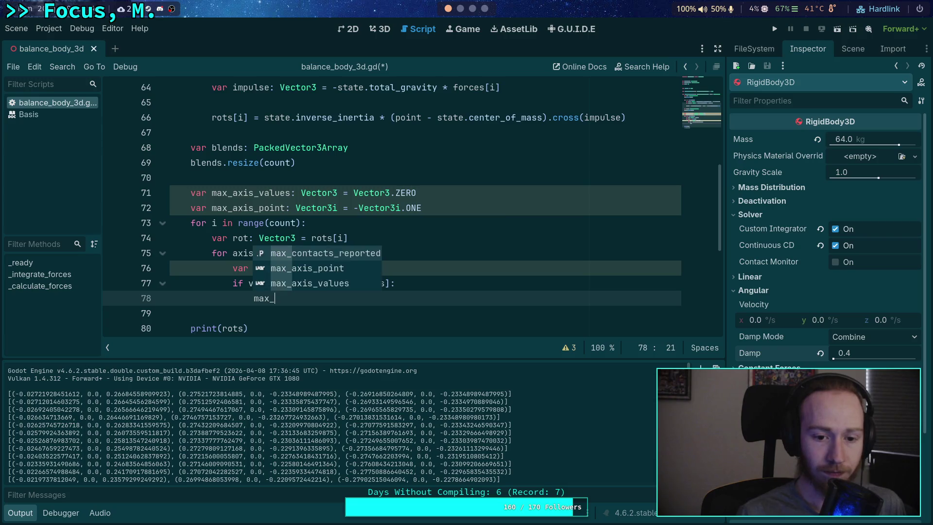
key("Down")
key("Return")
type("[axis")
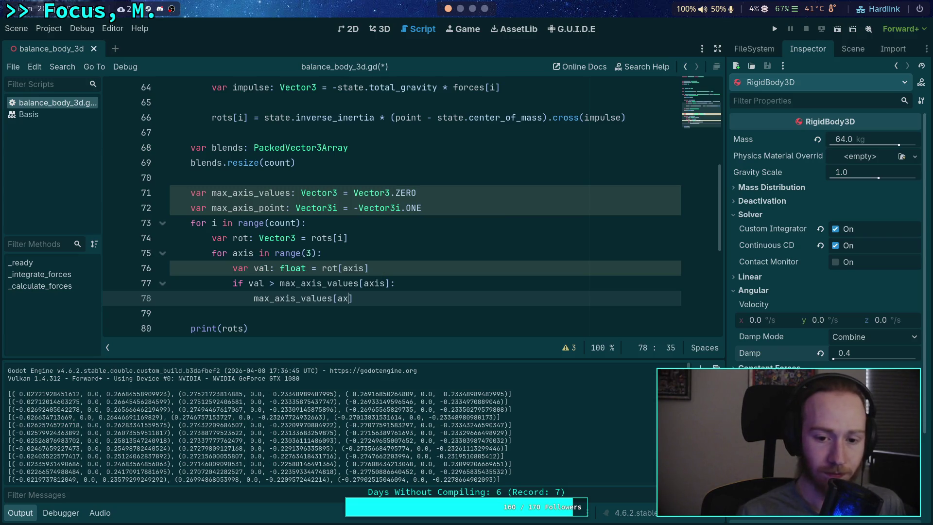
key("BackSpace")
type("] = val")
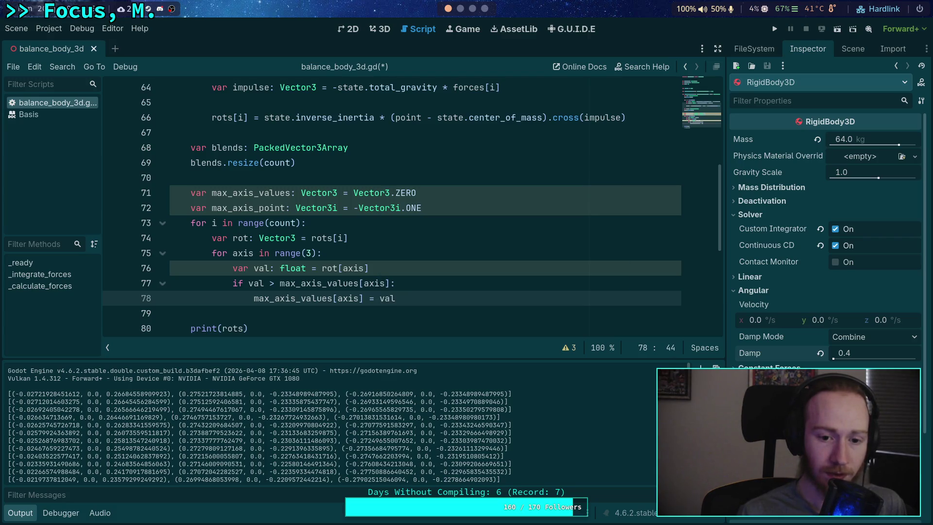
- Record the index with 'max_axis_point[axis] = i' and add blank lines after the loop
key("Return")
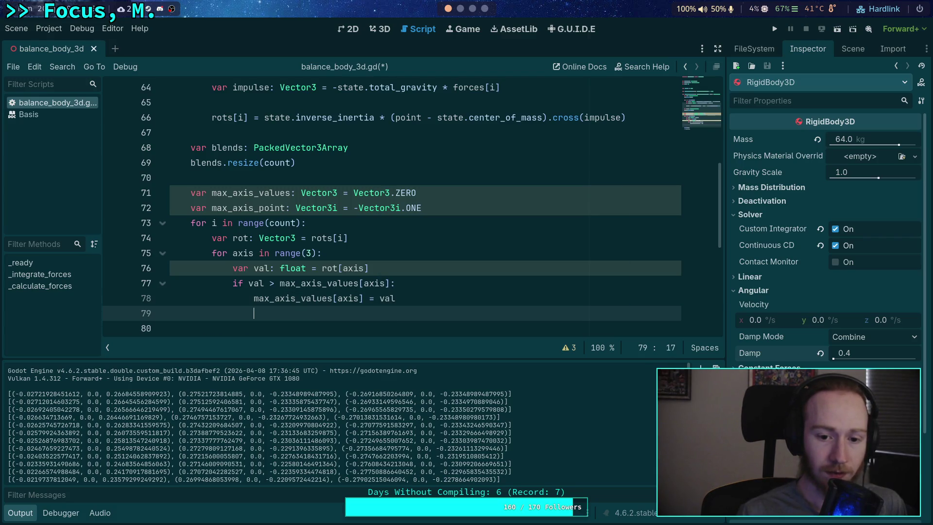
type("max_axis_point[a")
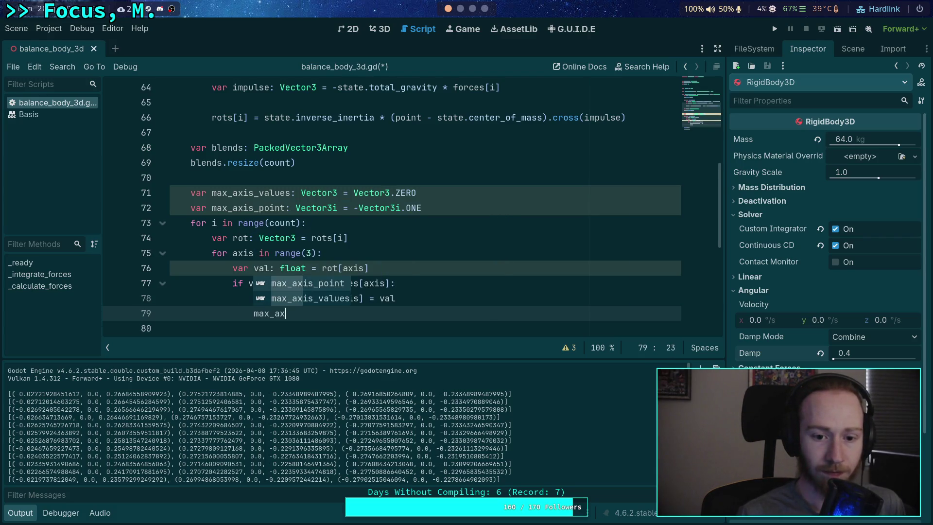
type("xis")
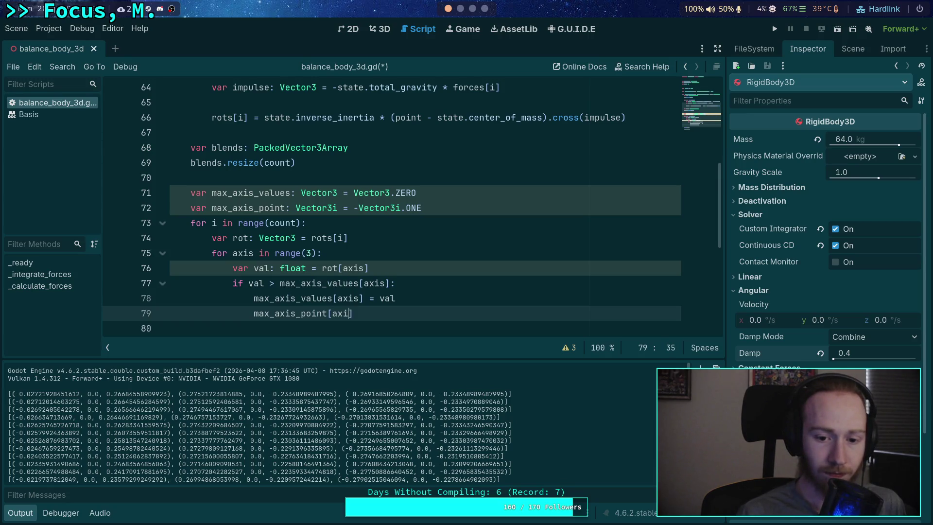
key("BackSpace")
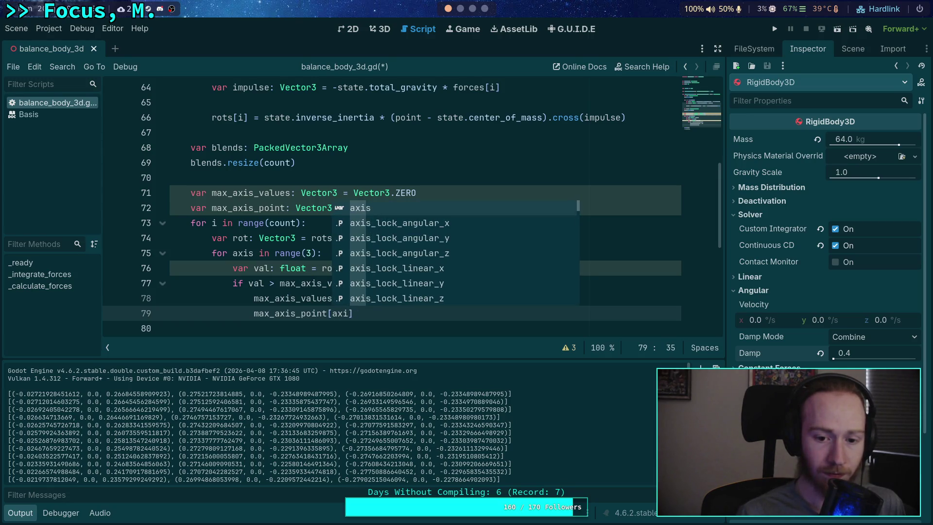
type("s]")
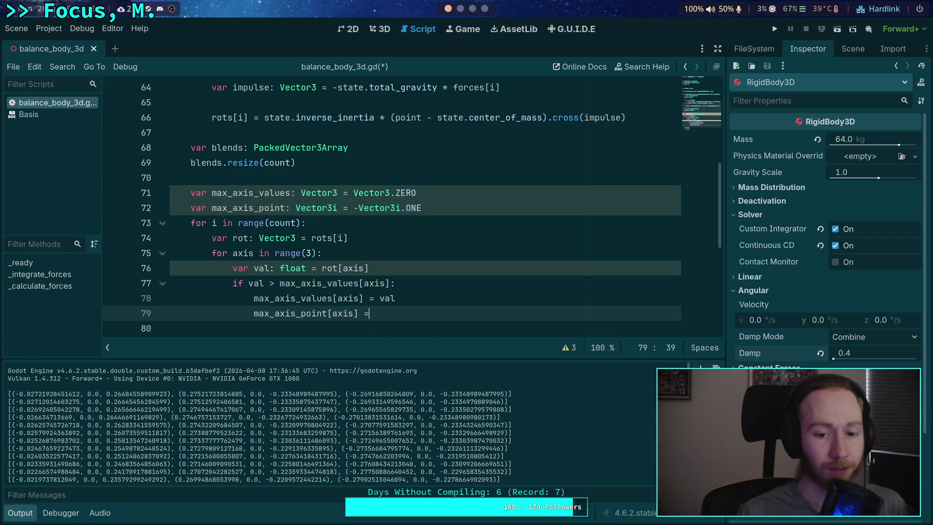
type(" = ")
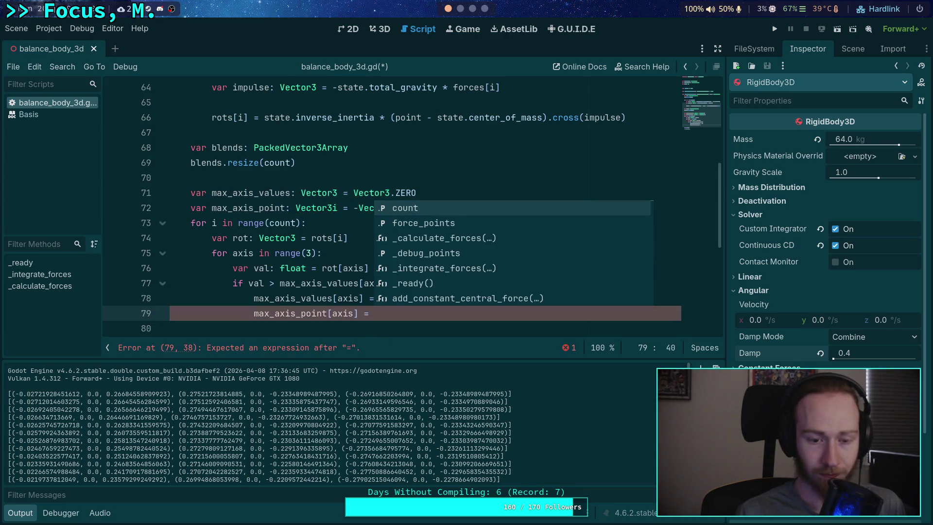
type("i")
key("Escape")
scroll(340, 252, "down", 1)
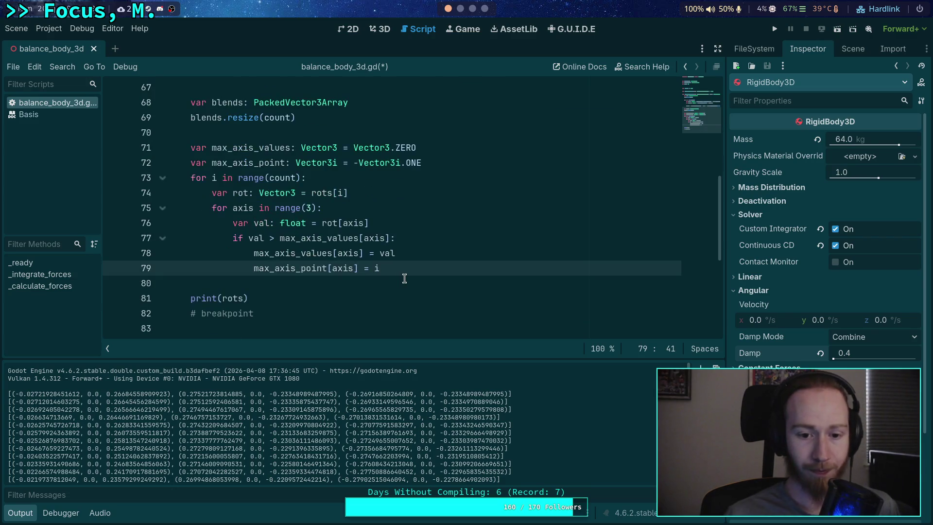
left_click(403, 277)
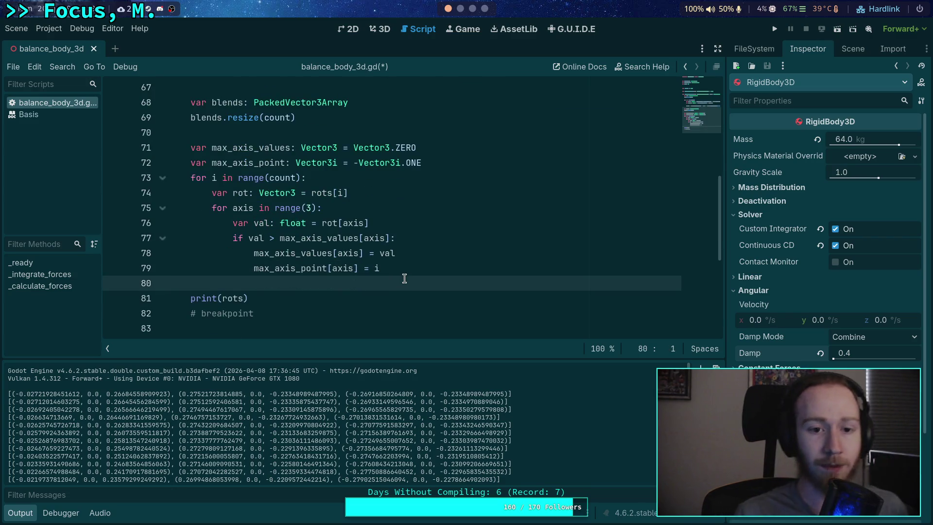
key("Return")
key("Return")
key("Up")
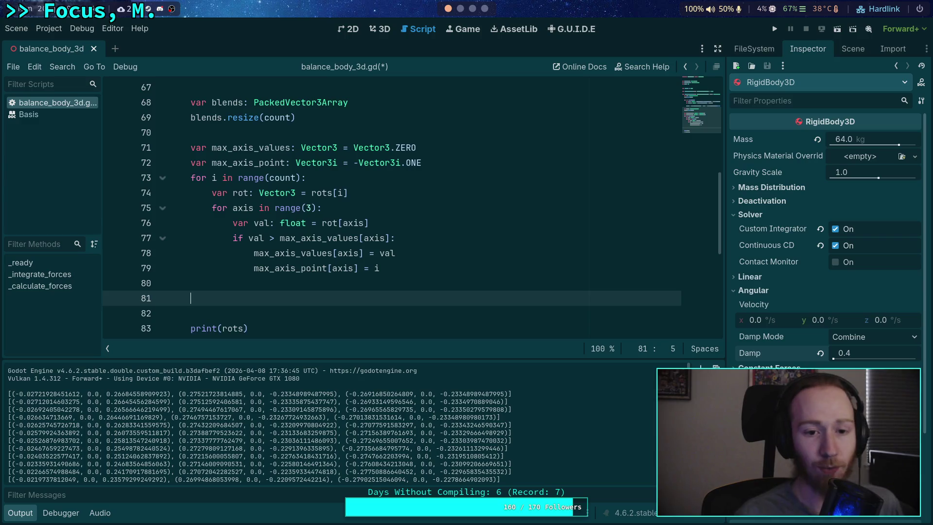
- Move 'var blends' and 'blends.resize(count)' below the max-axis loop, removing the leftover blank line
left_click_drag(232, 102, 237, 117)
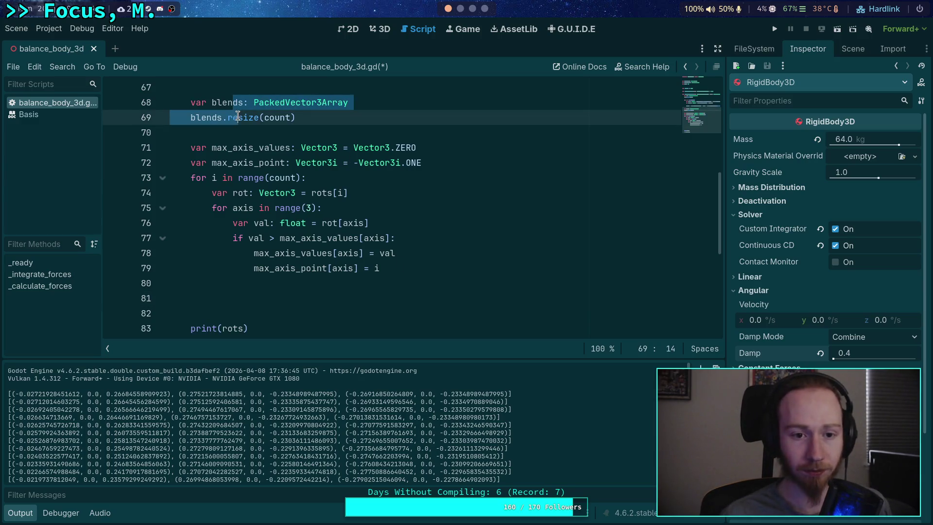
key("alt+Down")
key("alt+Down")
key("alt+Down")
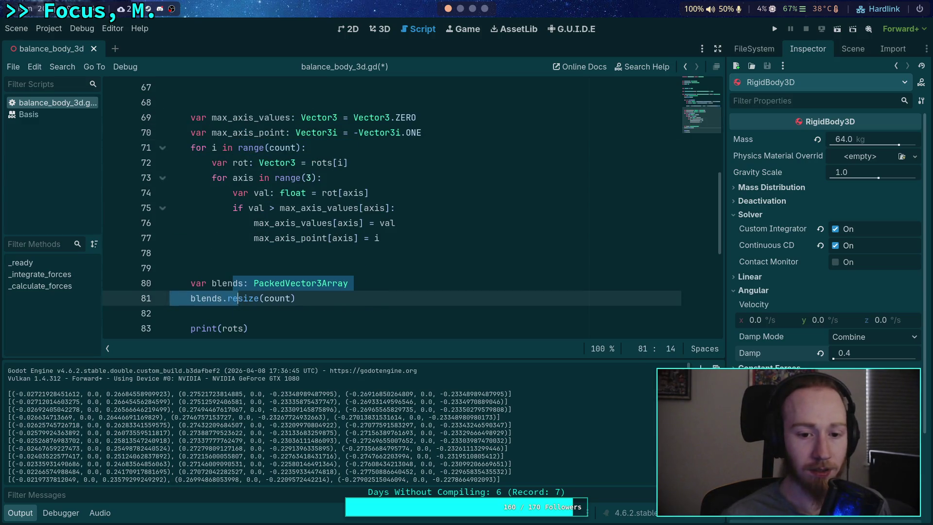
scroll(272, 117, "up", 2)
left_click(284, 194)
key("BackSpace")
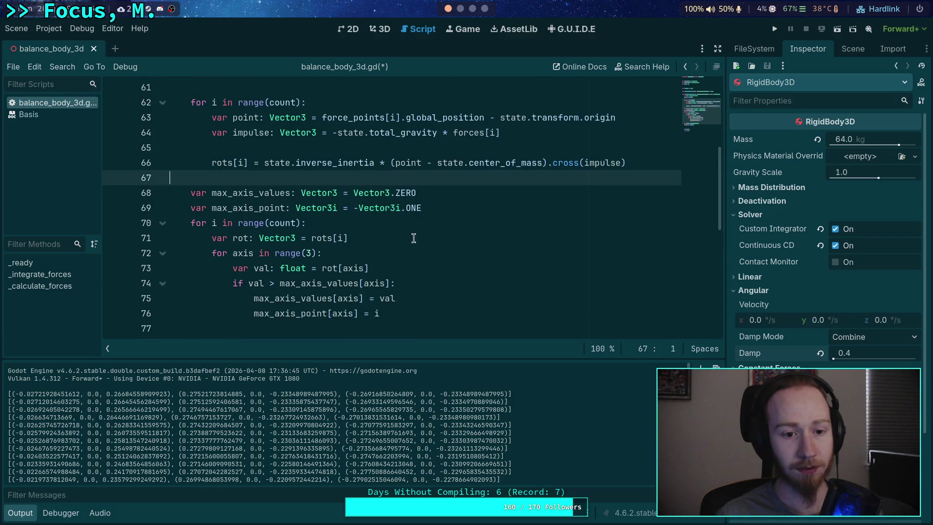
scroll(486, 277, "down", 2)
left_click(414, 277)
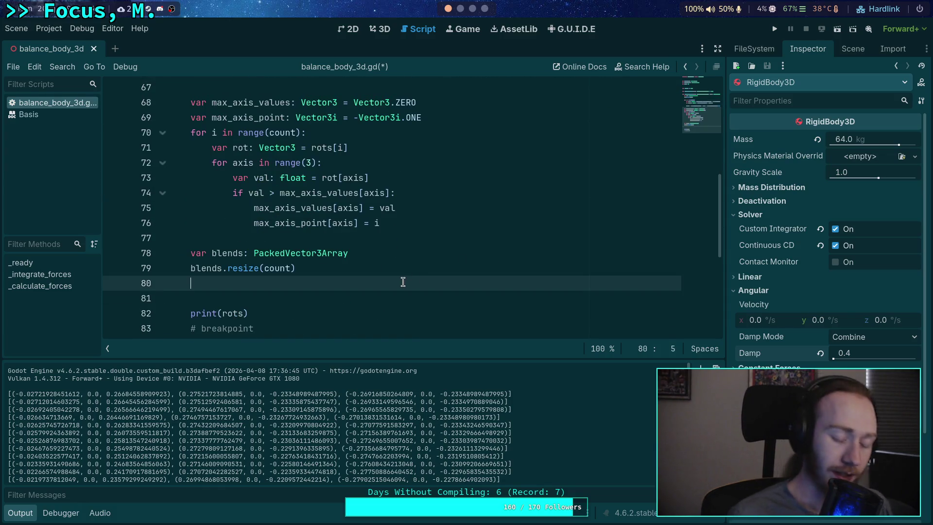
key("Return")
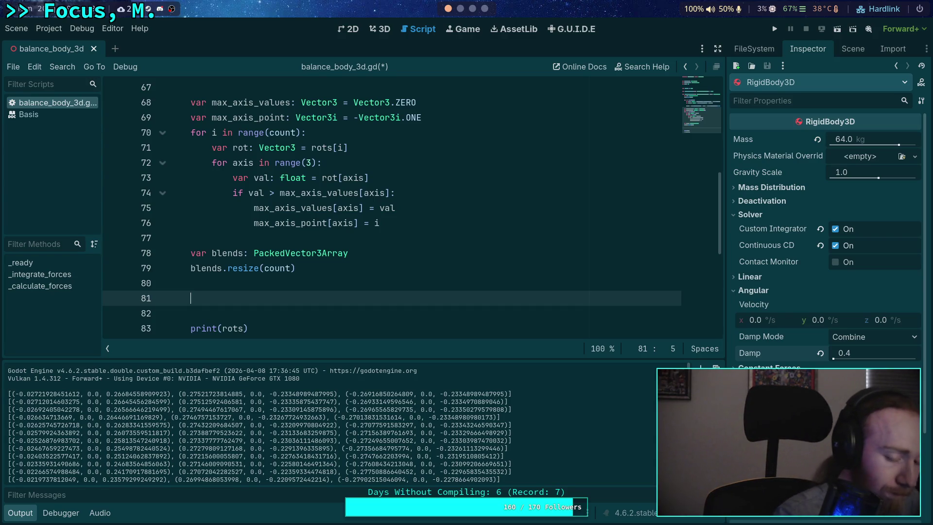
scroll(431, 304, "down", 1)
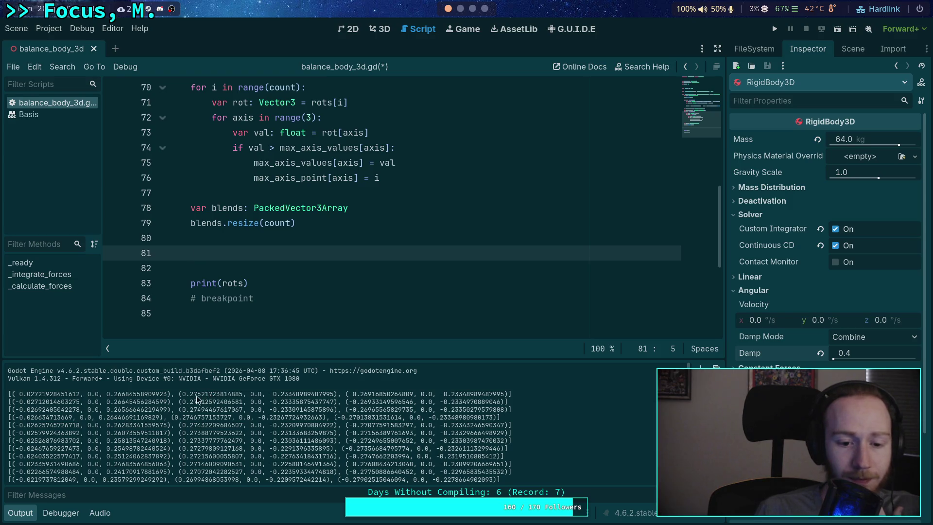
left_click_drag(179, 396, 209, 394)
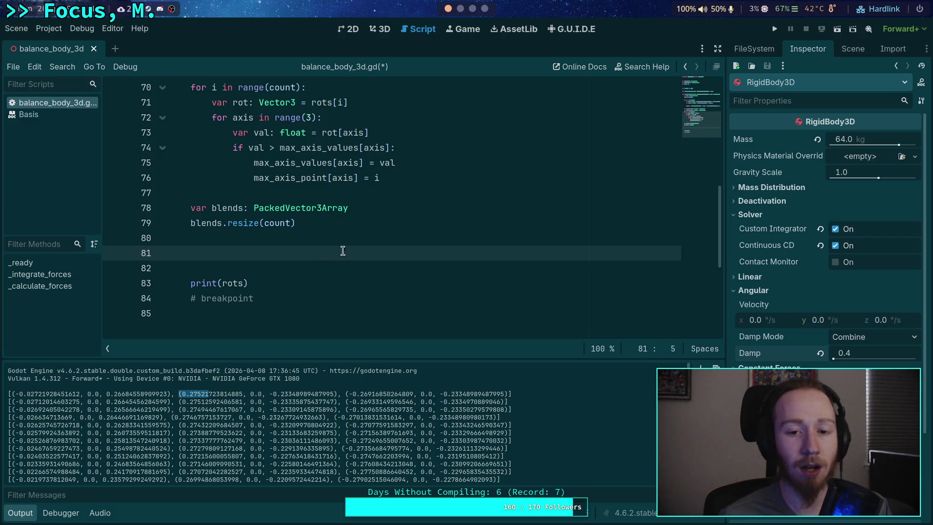
- Wrap rot[axis] in absf() on line 73
scroll(343, 257, "up", 1)
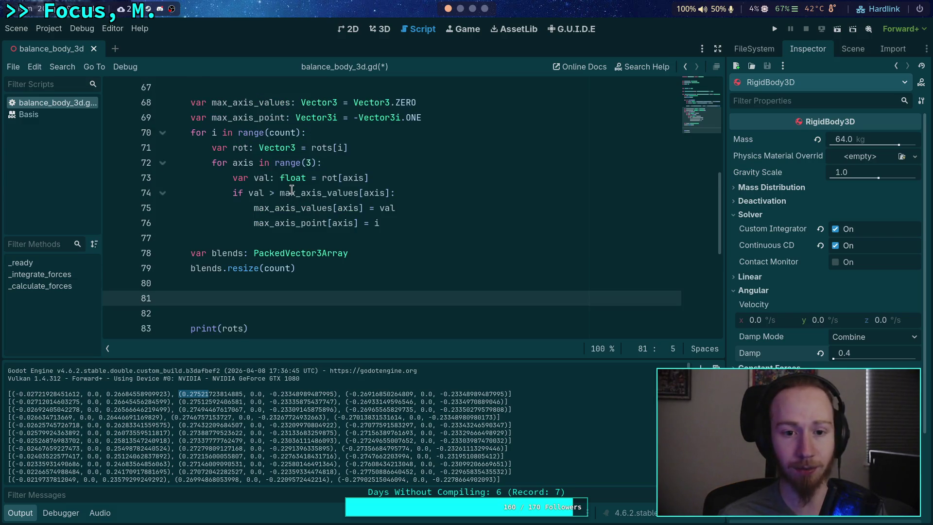
mouse_move(284, 191)
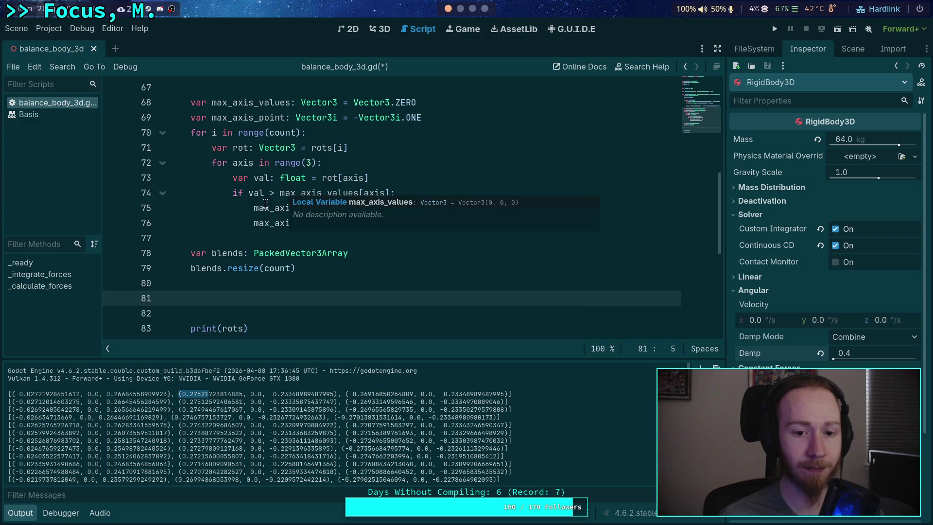
left_click(322, 179)
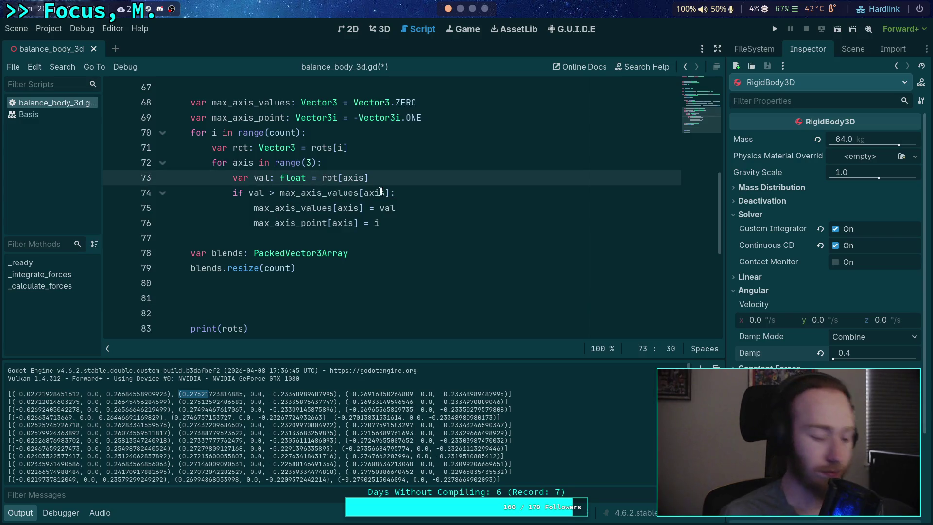
type("a")
type("bsf(")
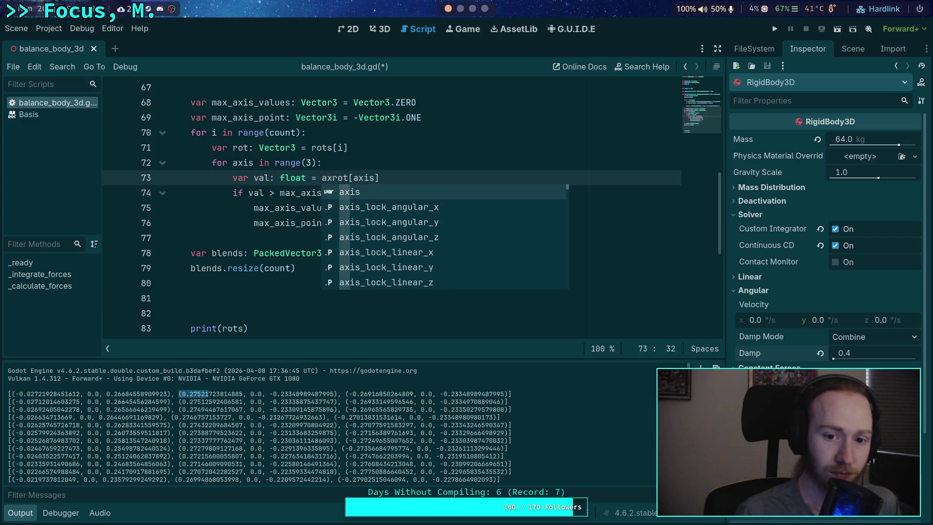
left_click(467, 177)
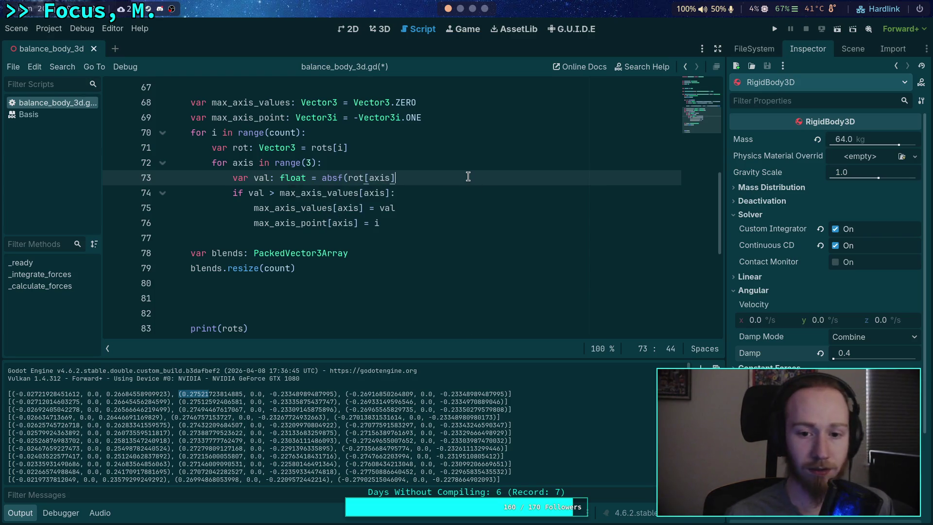
type(")")
- Remove the stray absf before val on line 75 and save balance_body_3d.gd
left_click(379, 207)
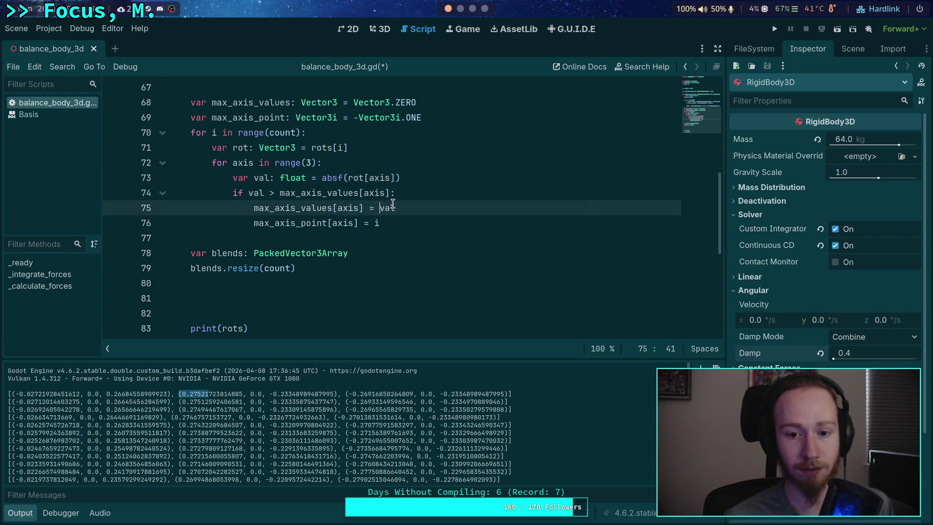
type("absf")
key("BackSpace")
key("BackSpace")
key("BackSpace")
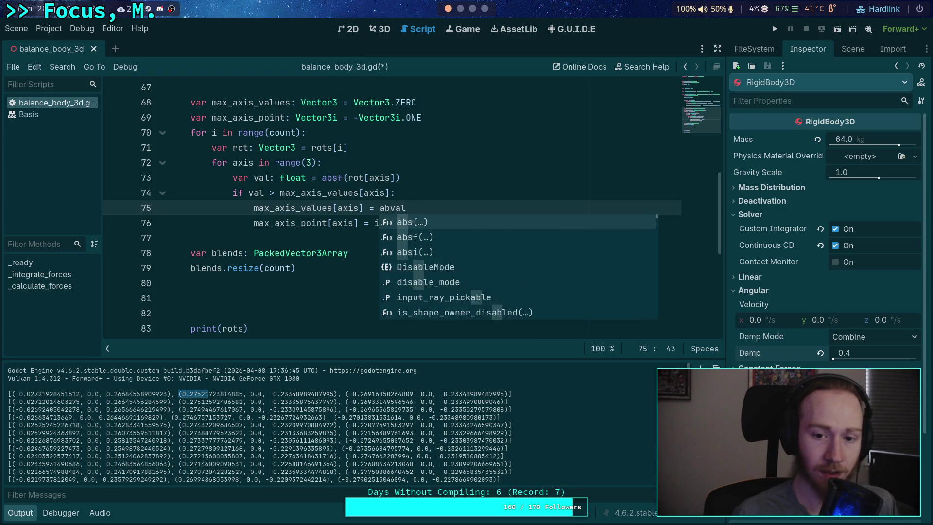
key("ctrl+s")
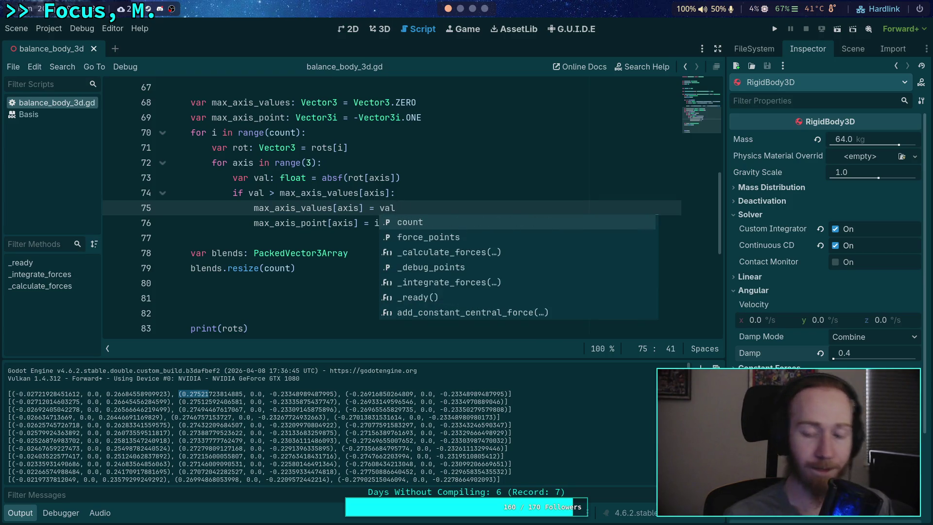
left_click(305, 239)
left_click(321, 296)
scroll(369, 289, "down", 1)
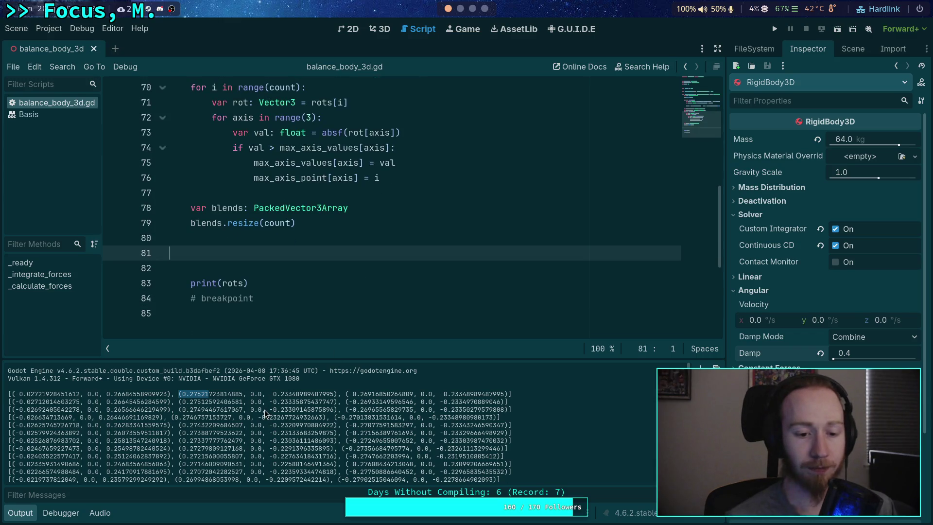
left_click(192, 402)
- Compare the rotation values in the Output panel's first printed row
left_click(299, 258)
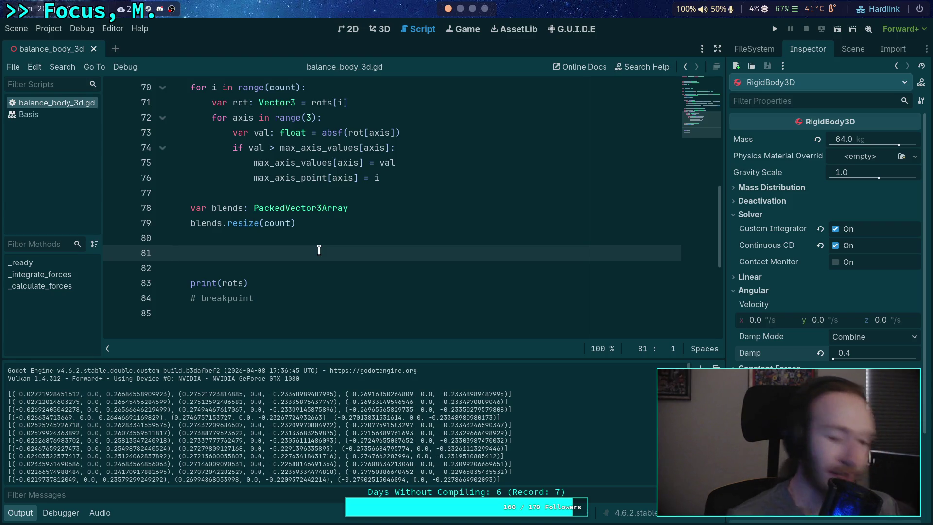
left_click_drag(182, 394, 243, 393)
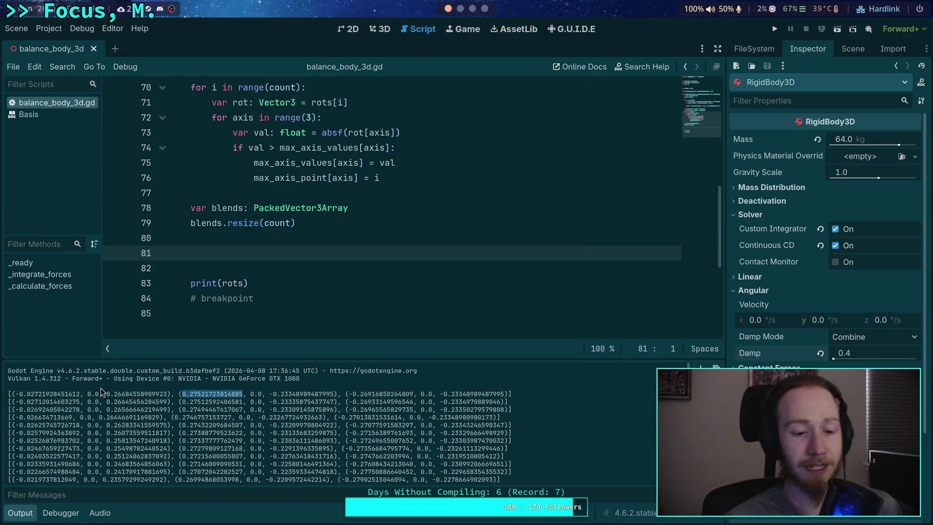
mouse_move(16, 394)
left_mouse_down()
mouse_move(172, 401)
mouse_move(445, 391)
mouse_move(163, 403)
left_mouse_up()
mouse_move(62, 395)
left_mouse_down()
mouse_move(18, 395)
mouse_move(510, 395)
left_mouse_up()
left_click_drag(346, 394, 372, 393)
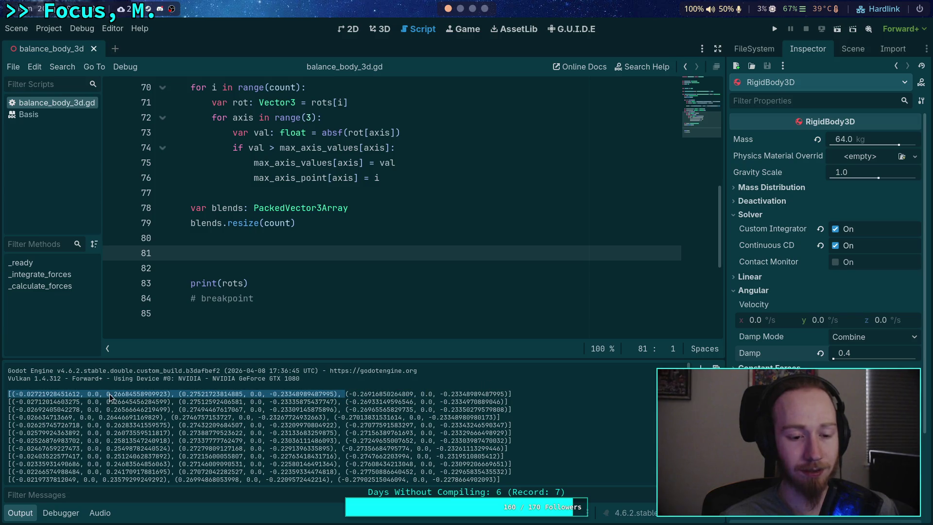
left_click(475, 229)
scroll(476, 13, "down", 3)
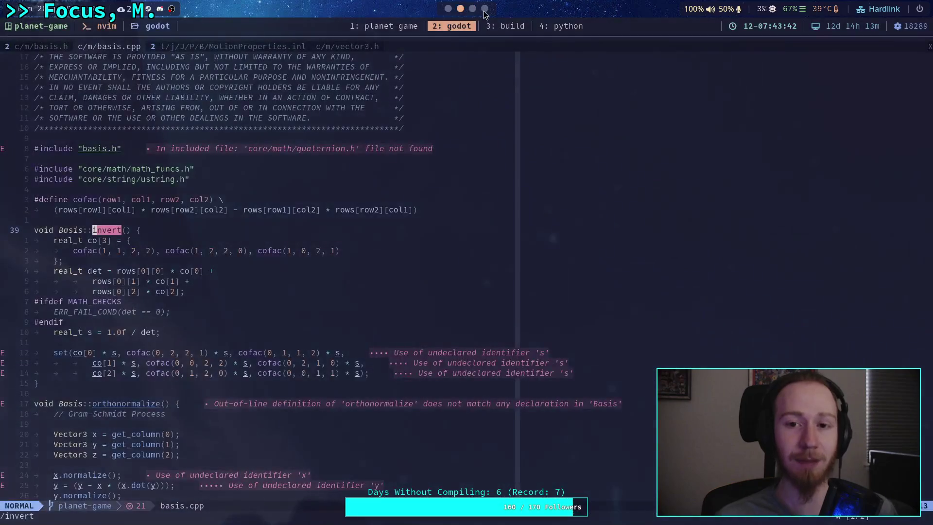
- Add comment lines '# A. B. C.', '# AB - C', '# AC - B' and '# BC - A' below blends.resize(count)
scroll(472, 18, "up", 1)
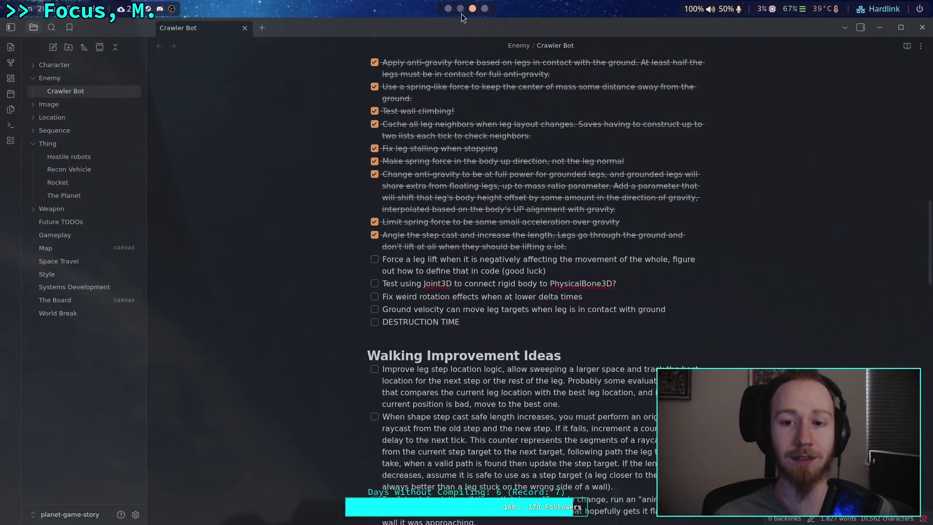
scroll(454, 15, "up", 1)
scroll(446, 13, "up", 1)
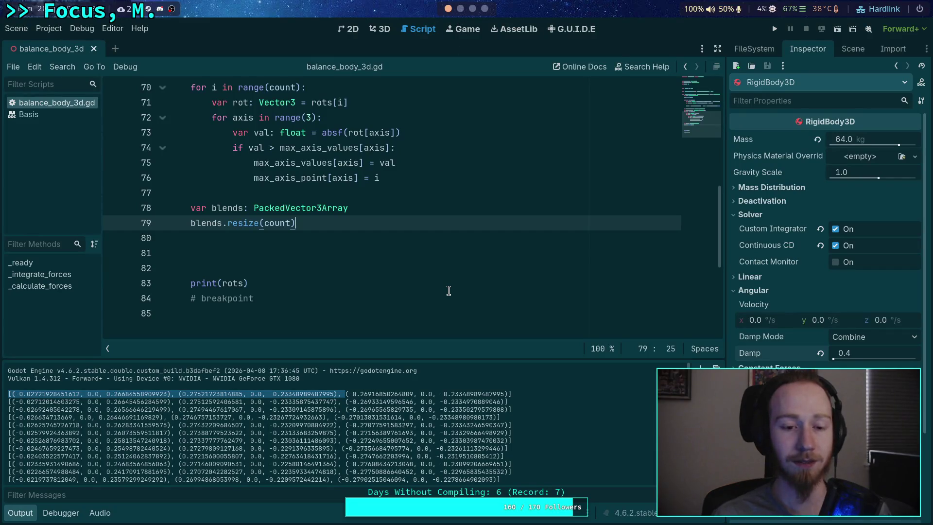
key("Return")
key("Return")
type("# A. B")
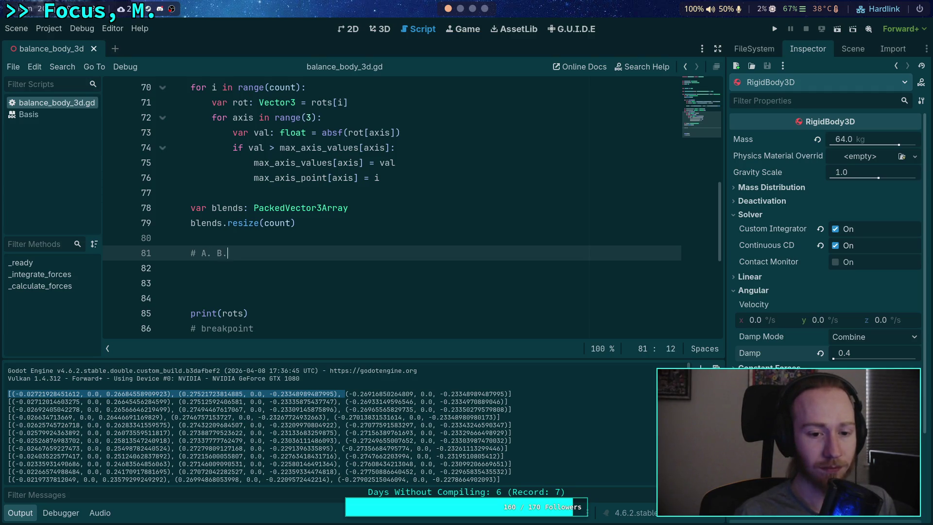
type(".")
key("Return")
type("# AB - C")
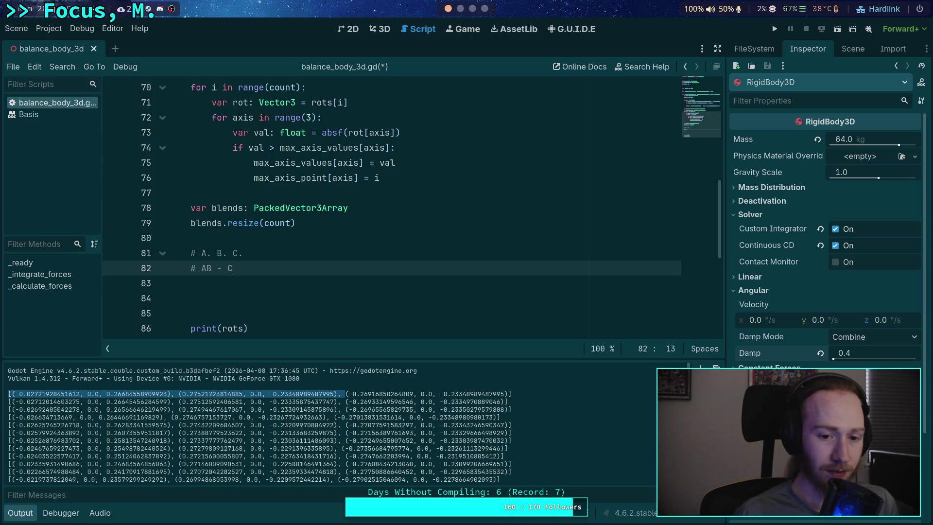
key("Return")
type("# AC - B")
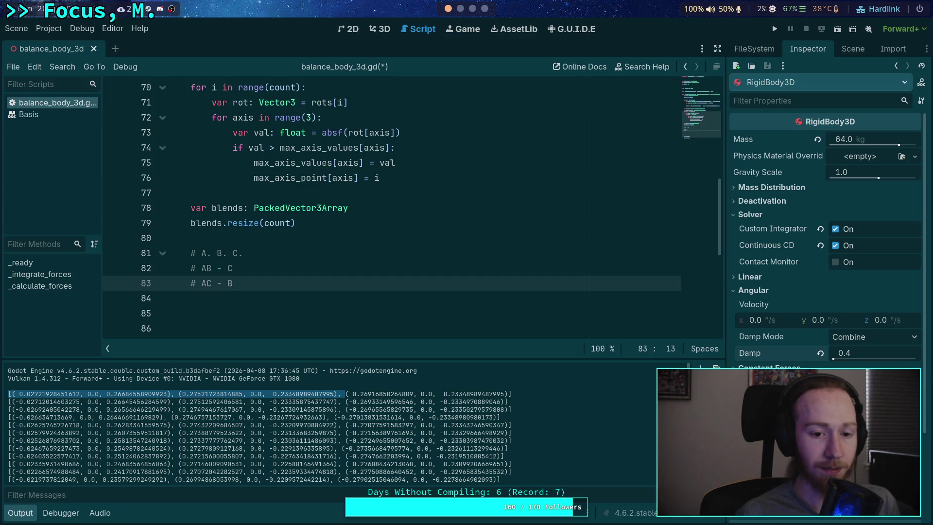
key("Return")
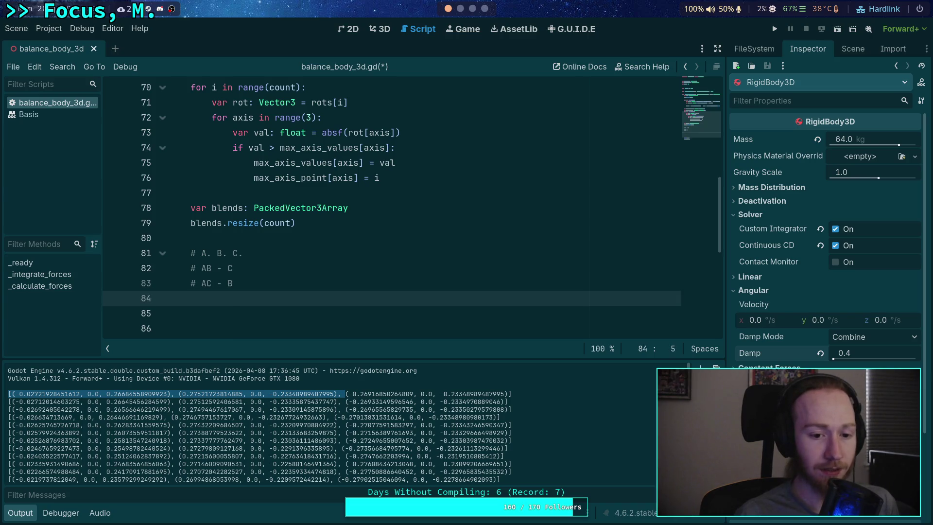
type("BC - A")
key("Return")
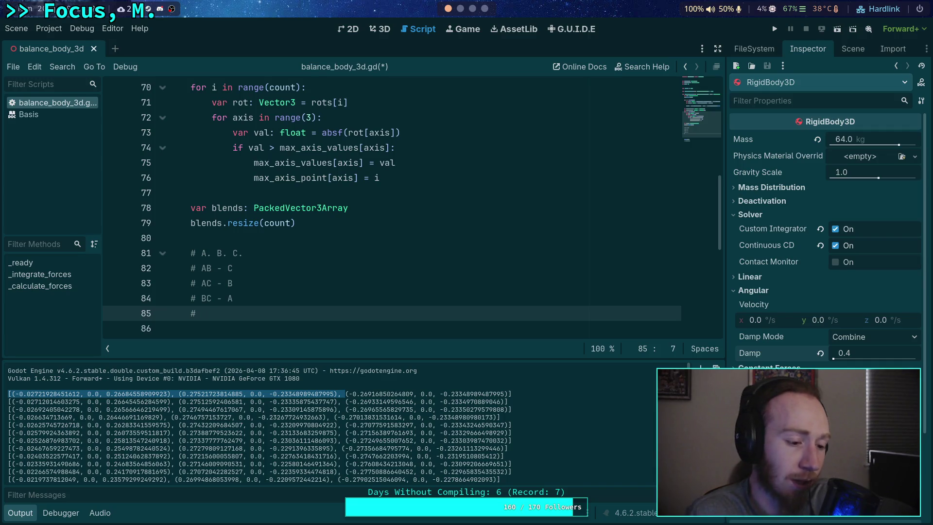
- Check the letters in the existing comments and add '# A - B - C' below BC - A
double_click(206, 269)
double_click(229, 268)
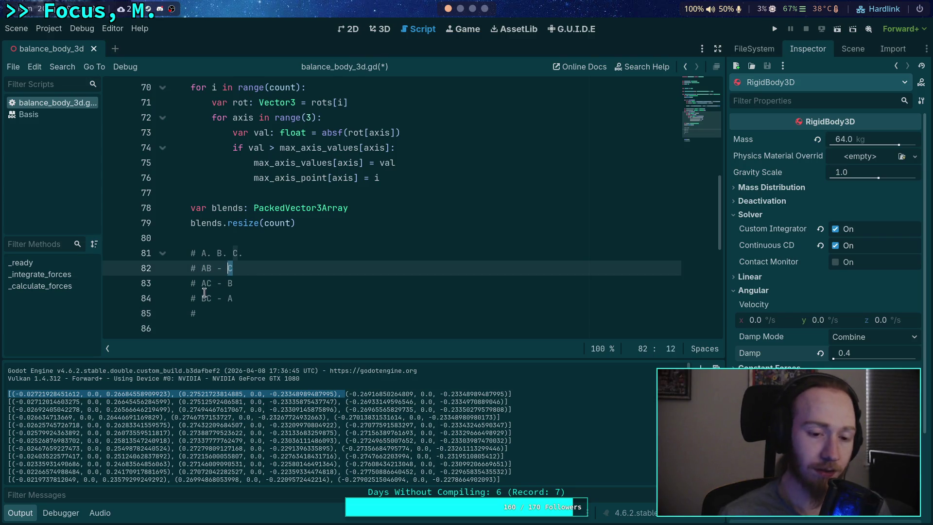
double_click(206, 283)
double_click(229, 283)
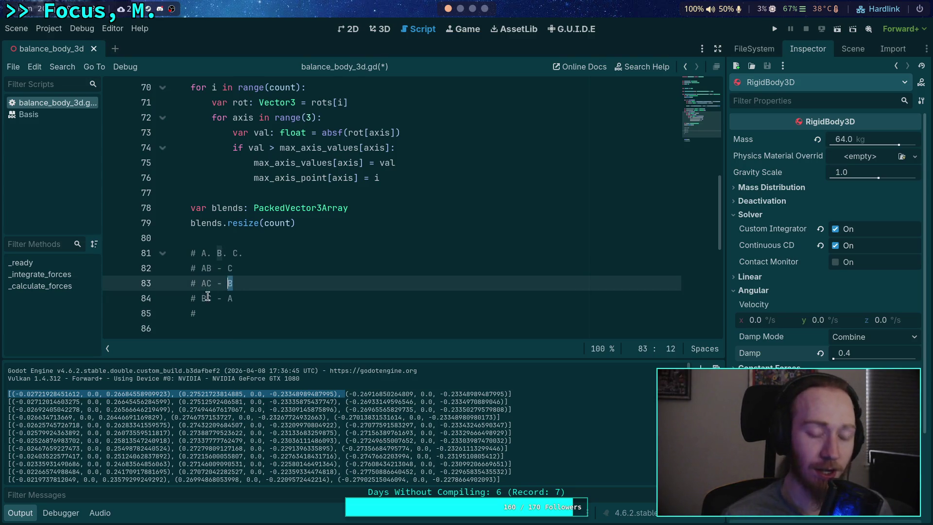
double_click(206, 299)
double_click(230, 298)
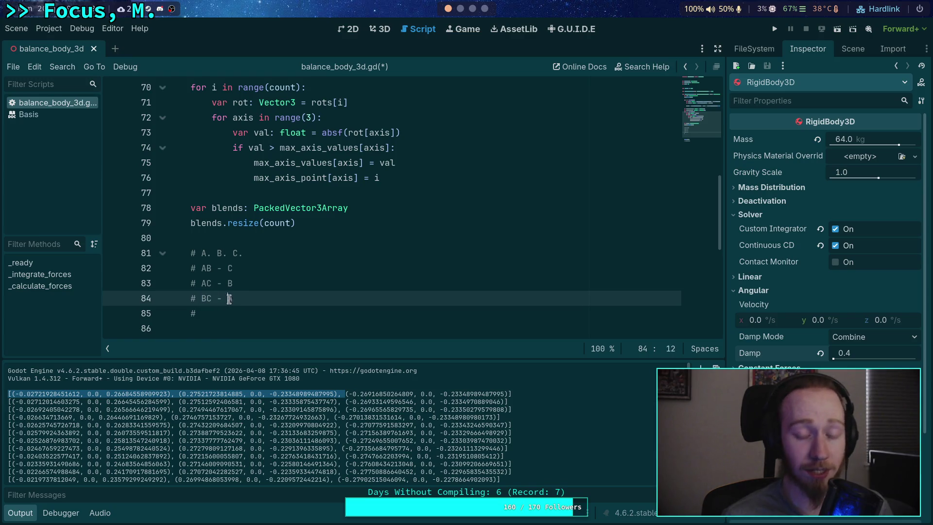
left_click(250, 315)
scroll(272, 296, "down", 1)
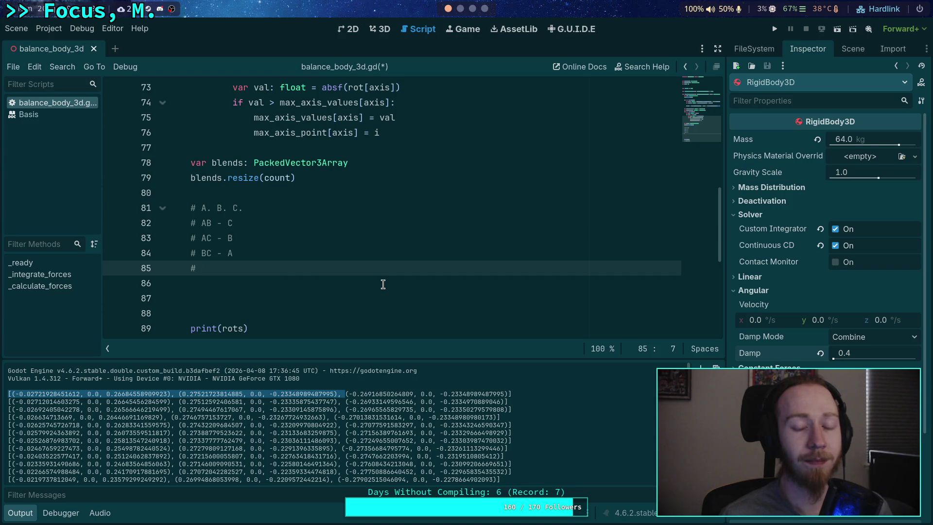
type("A - ")
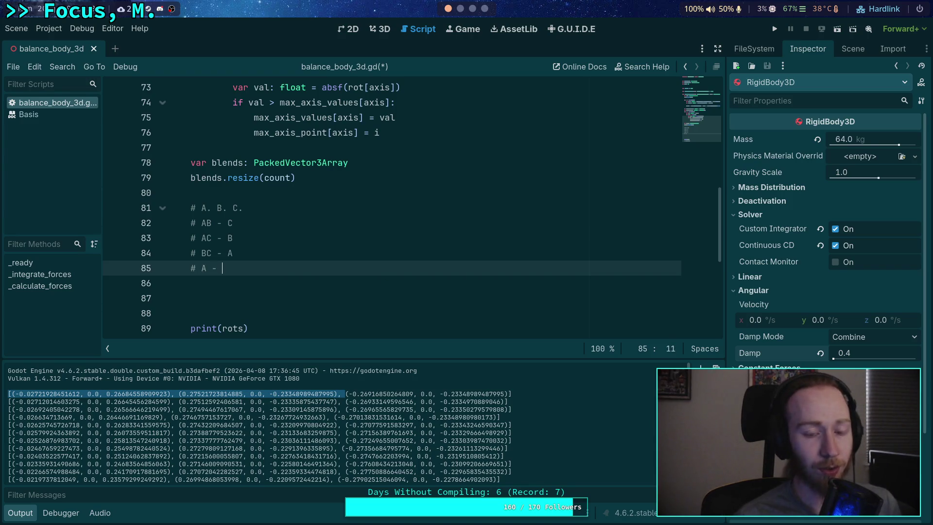
type("B - C")
- Review the new A - B - C comment against the AB - C line
left_click(320, 286)
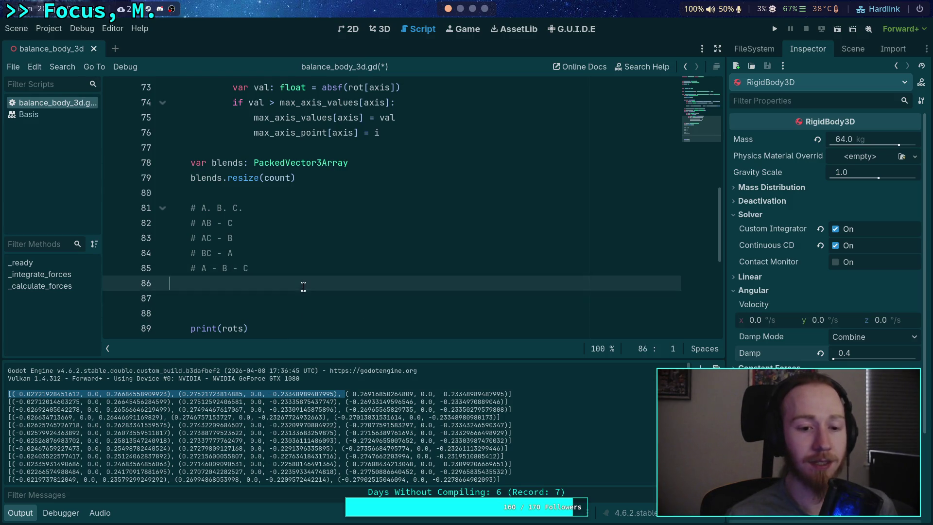
left_click_drag(268, 270, 184, 270)
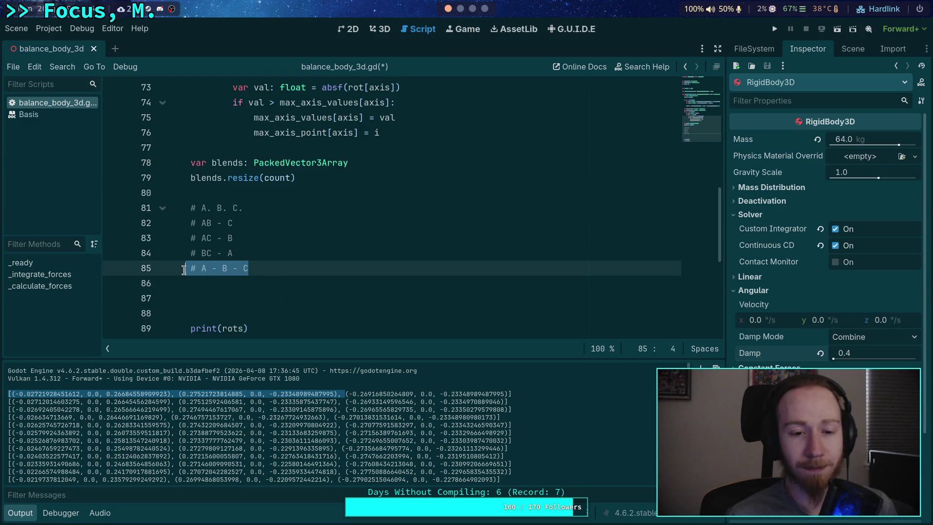
left_click(247, 292)
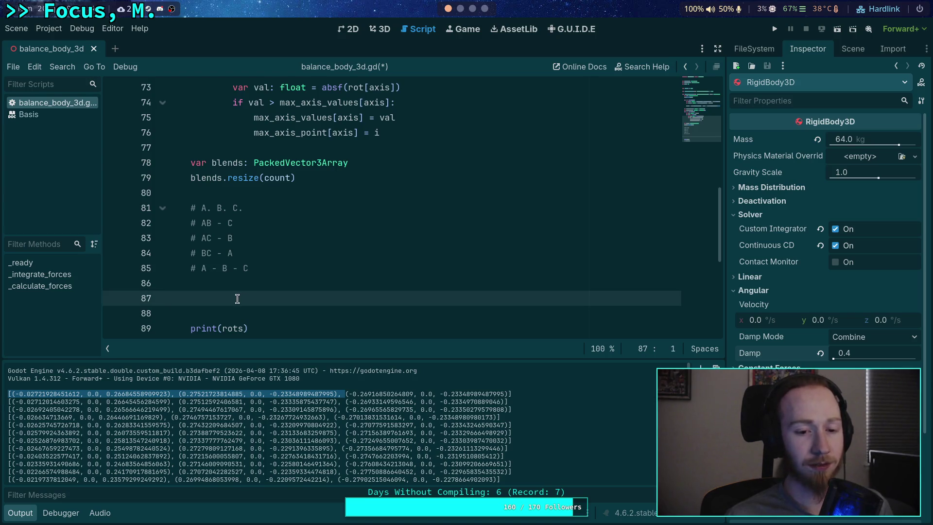
left_click(235, 290)
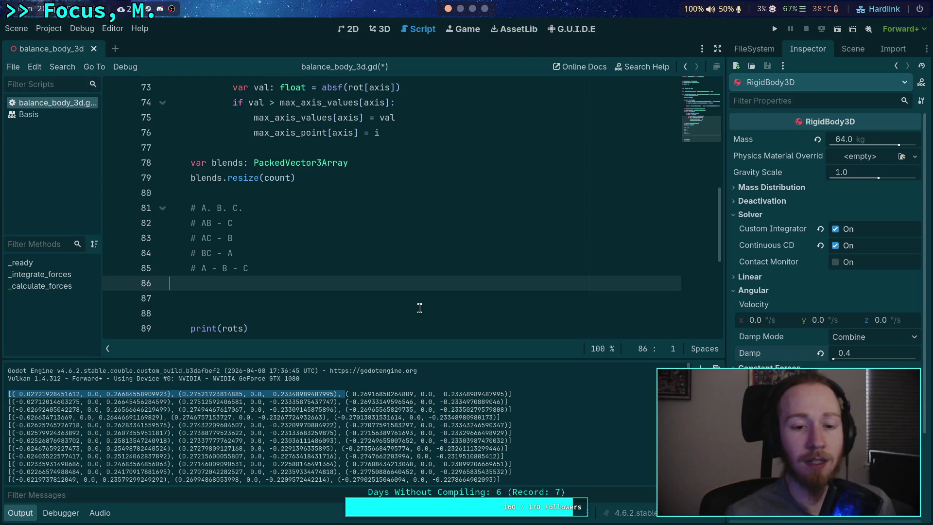
left_click_drag(238, 222, 189, 222)
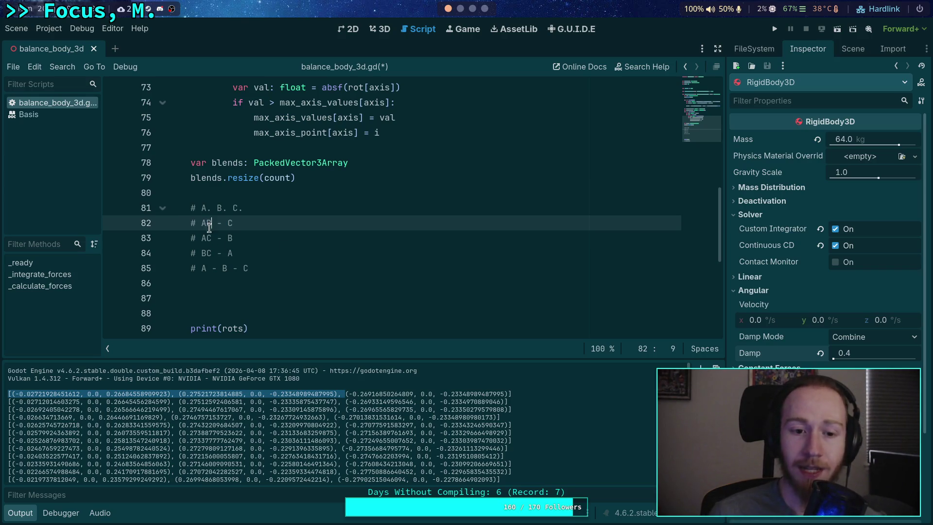
left_click_drag(207, 223, 213, 223)
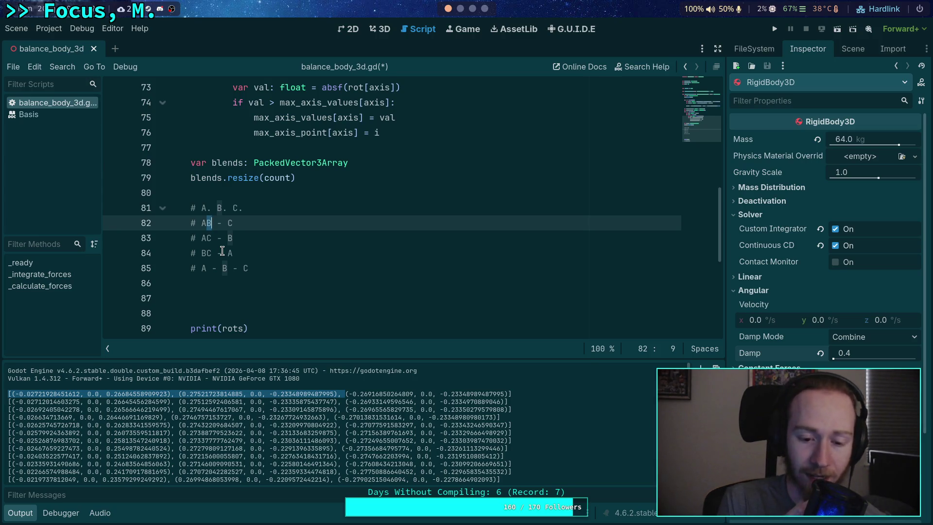
left_click_drag(233, 222, 189, 223)
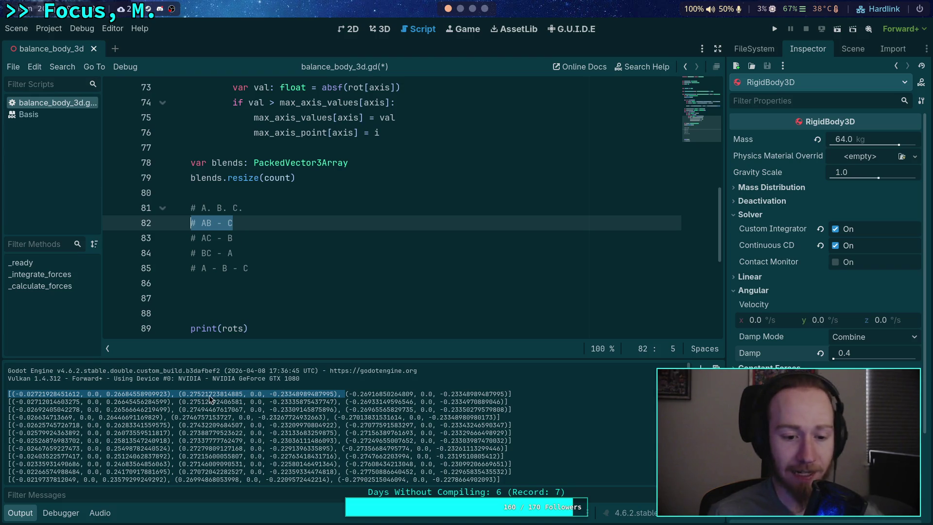
- Select values like 0.02721928451612 and -0.26916850264809 in the first output row, then bring up its copy menu
left_click(123, 402)
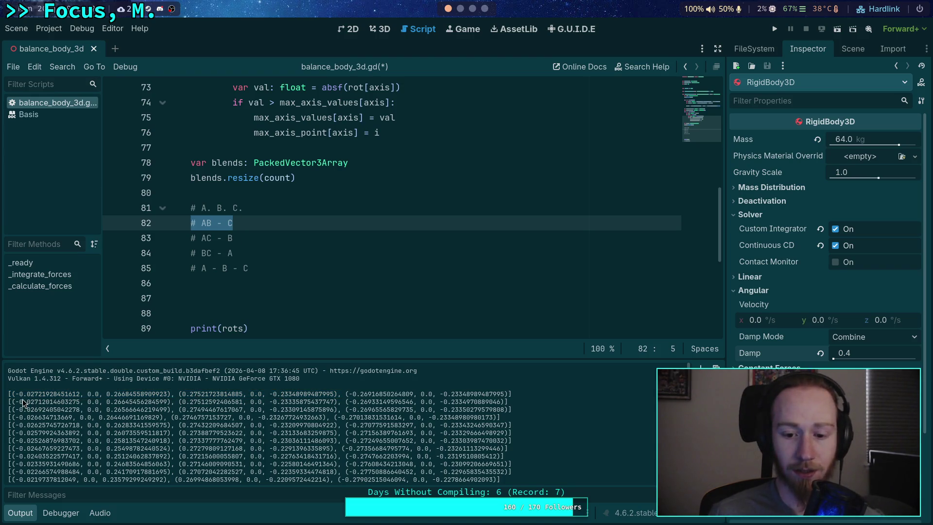
mouse_move(19, 394)
left_mouse_down()
mouse_move(106, 395)
mouse_move(80, 394)
left_mouse_up()
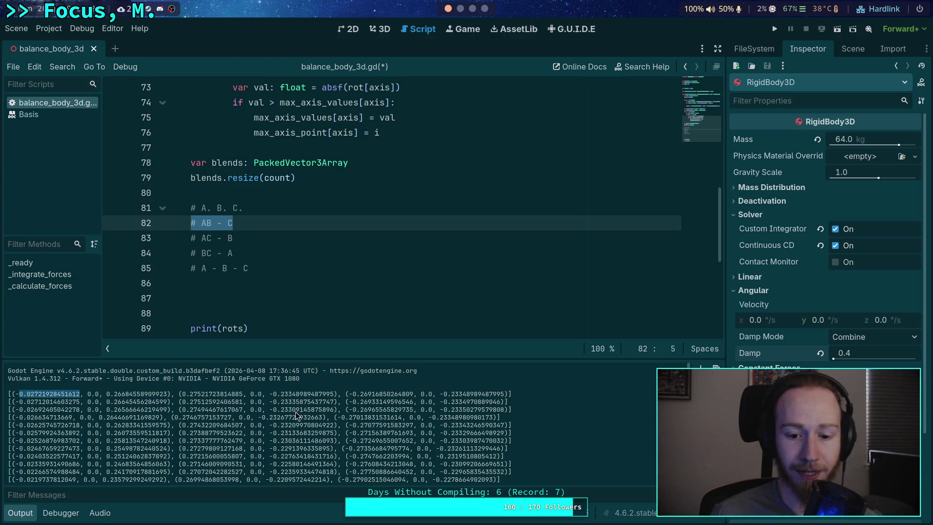
left_click_drag(179, 394, 236, 394)
mouse_move(373, 394)
left_mouse_down()
mouse_move(314, 403)
mouse_move(414, 395)
left_mouse_up()
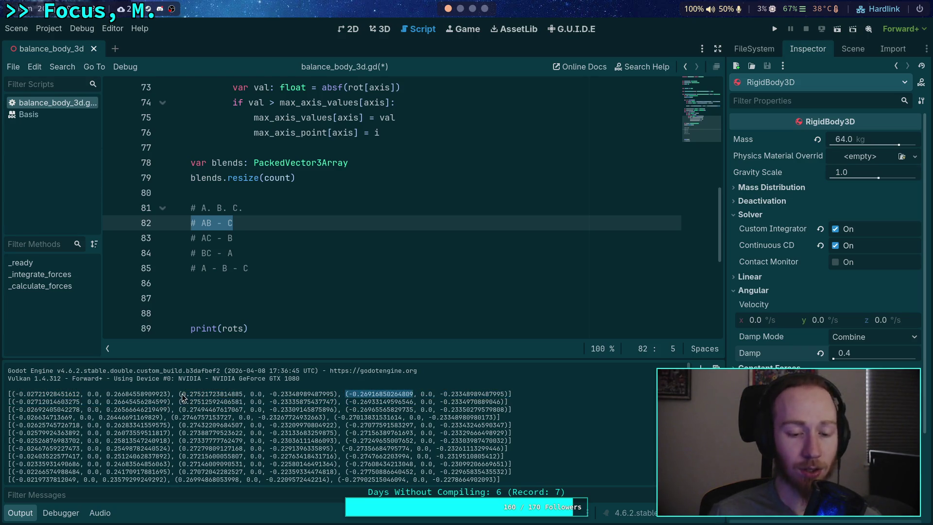
left_click_drag(180, 394, 242, 393)
left_click(90, 399)
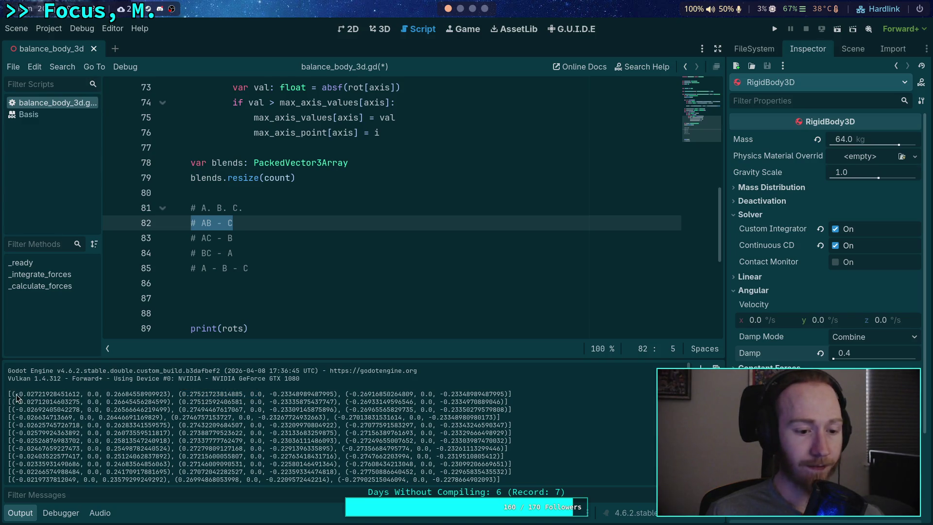
left_click_drag(15, 395, 172, 394)
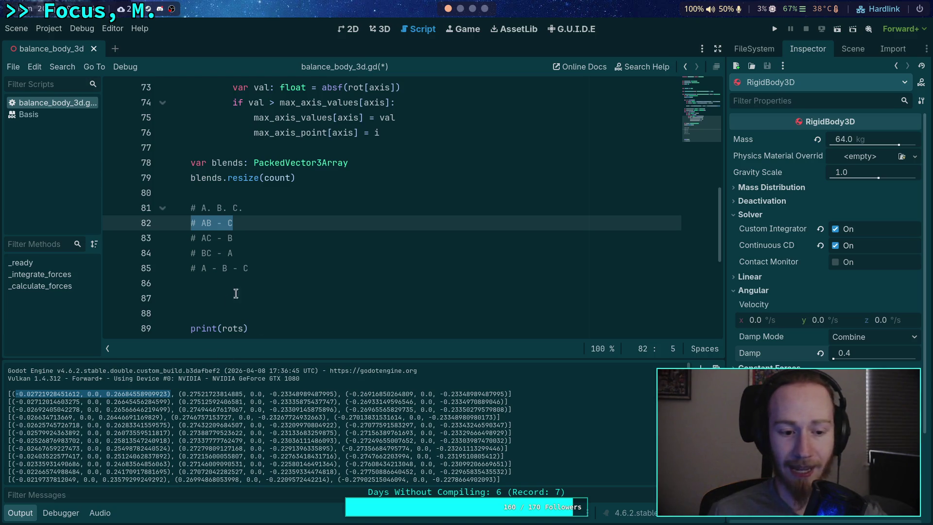
left_click(307, 283)
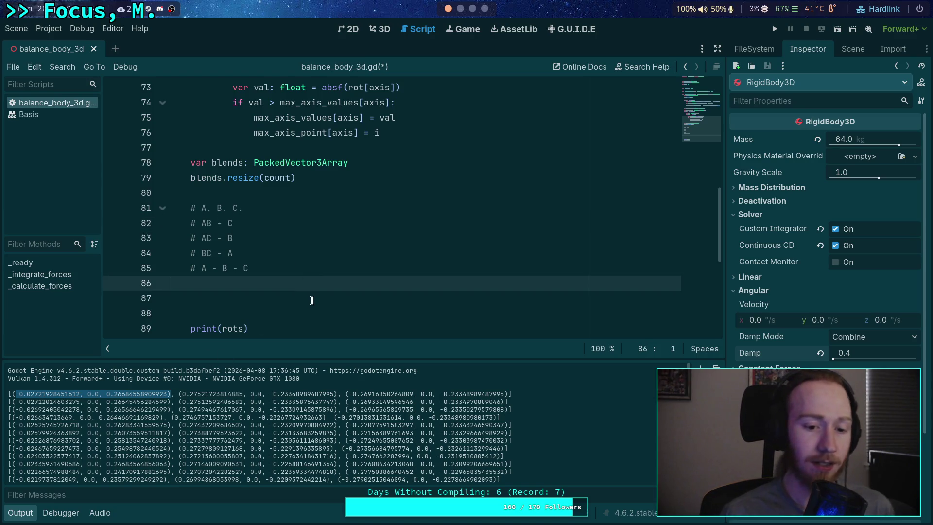
mouse_move(511, 395)
left_mouse_down()
mouse_move(522, 397)
mouse_move(15, 413)
mouse_move(8, 394)
left_mouse_up()
right_click(22, 398)
- Paste the first printed output row as a new '# ' comment below the relation comments
left_click(43, 408)
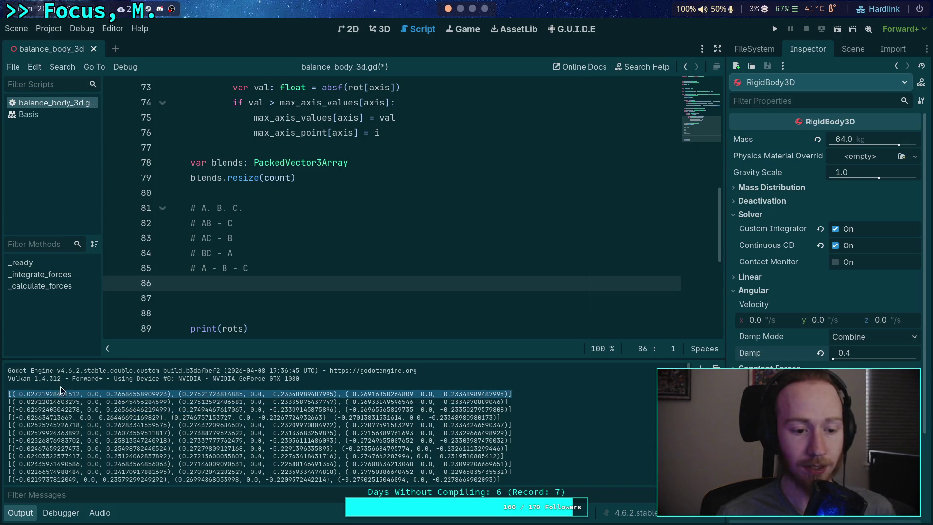
left_click(276, 285)
key("Return")
type("#")
key("ctrl+v")
key("Return")
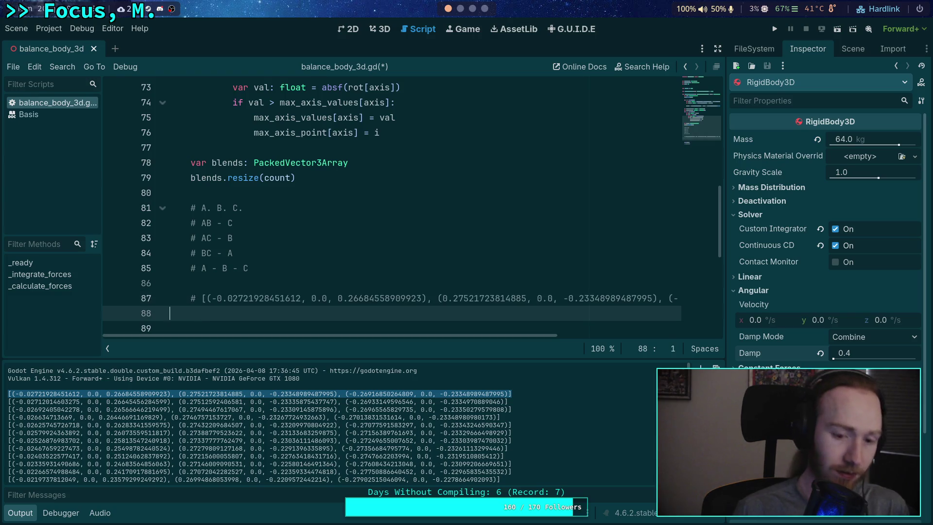
- Delete the '0.0' component from each of the three pasted points
scroll(274, 310, "down", 2)
left_click_drag(311, 208, 338, 207)
key("BackSpace")
left_click_drag(511, 208, 538, 208)
key("BackSpace")
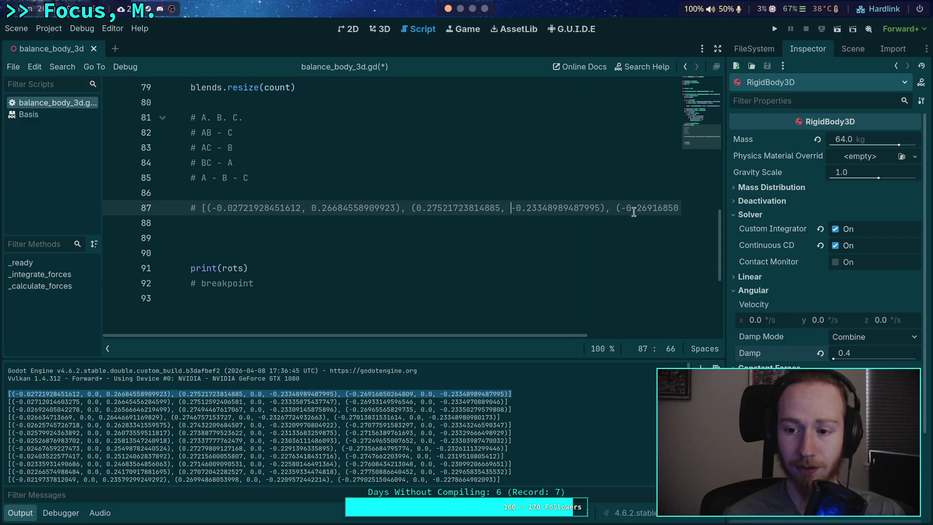
left_click_drag(506, 336, 668, 335)
left_click_drag(557, 208, 583, 208)
key("BackSpace")
left_click_drag(517, 335, 344, 318)
- Round the first two points to (-0.02722, 0.26685) and (0.27522, -0.23349)
left_click_drag(301, 208, 250, 210)
type("264809, -")
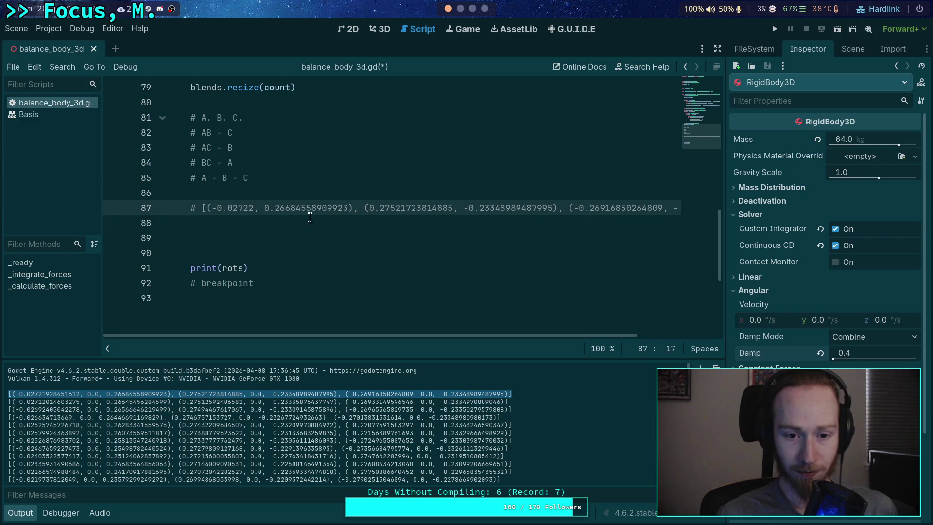
left_click_drag(347, 209, 295, 214)
type("5")
left_click_drag(406, 208, 353, 212)
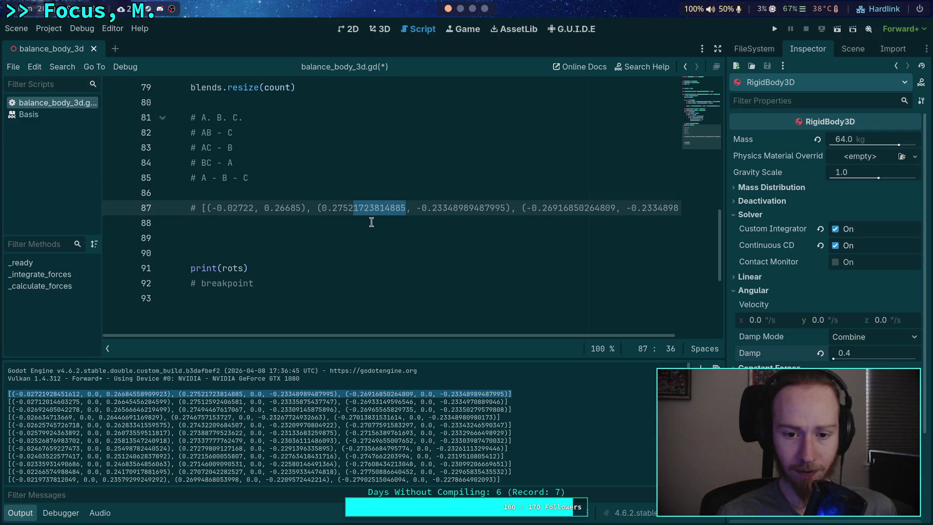
type("2")
left_click_drag(459, 208, 406, 213)
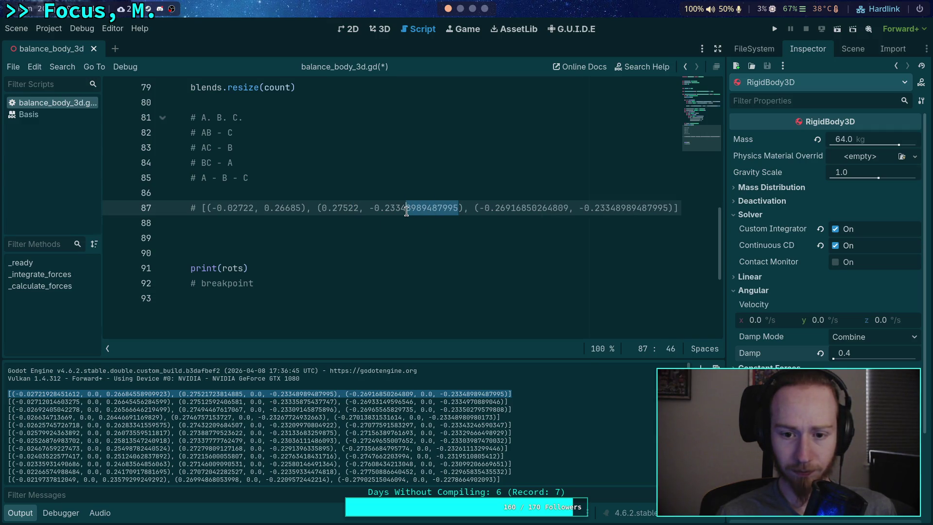
type("0")
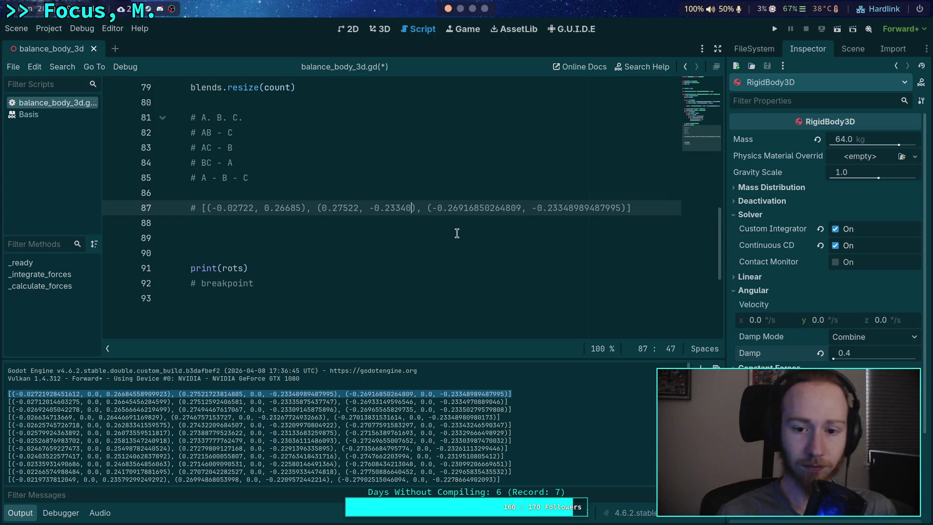
key("BackSpace")
type("9")
- Round the third point to (-0.26917, -0.23349)
left_click(518, 208)
left_click_drag(517, 208, 468, 210)
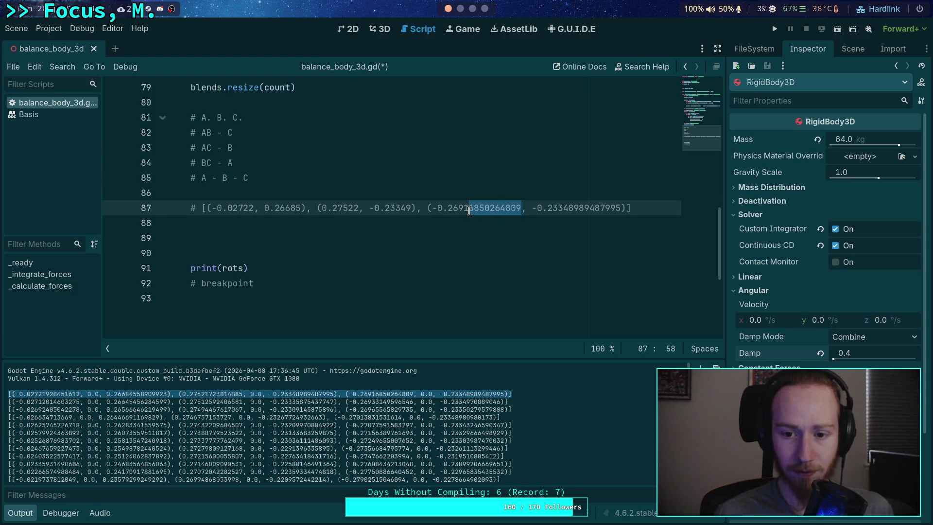
type("7")
left_click_drag(574, 210, 524, 209)
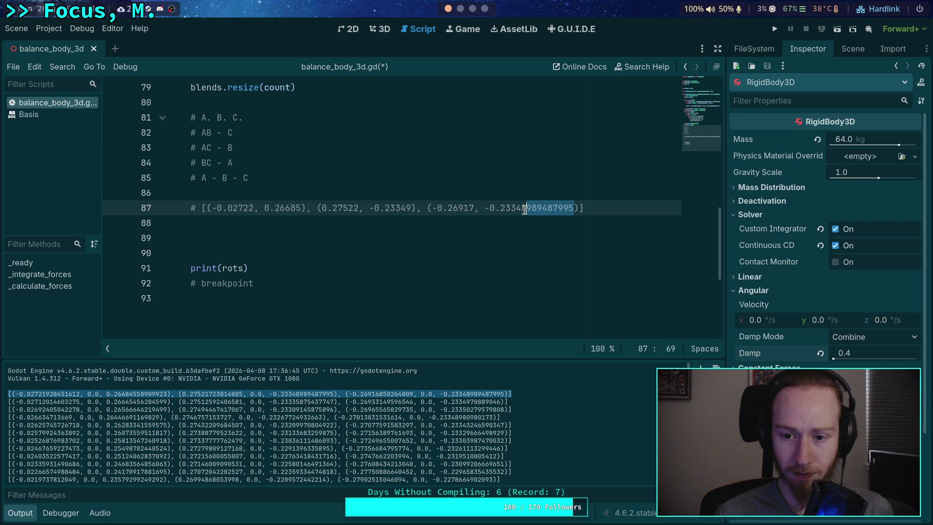
type("9")
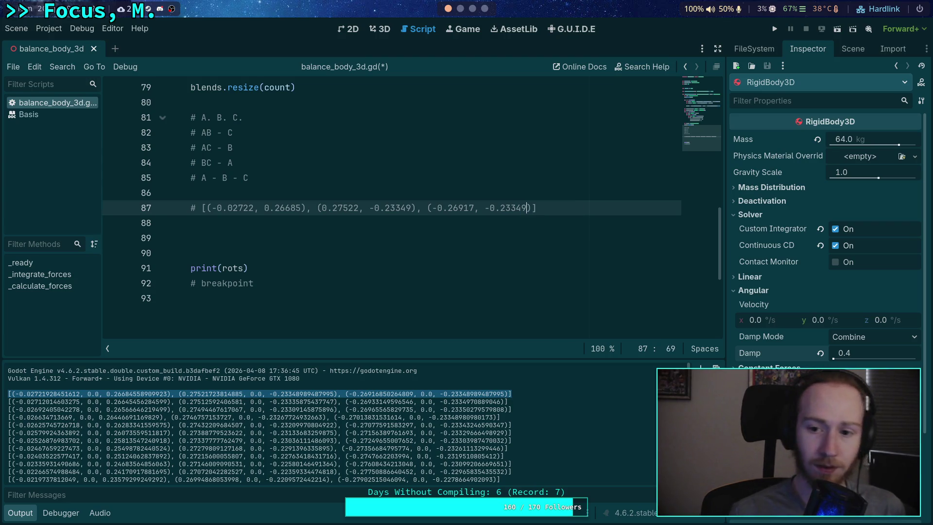
scroll(485, 229, "up", 1)
left_click(422, 268)
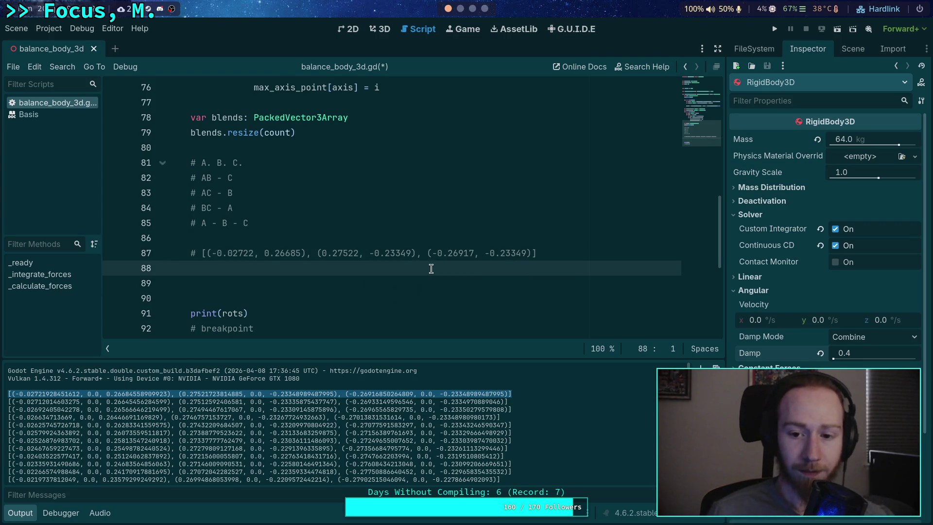
- Insert an indented A B C header comment above the values line
double_click(376, 253)
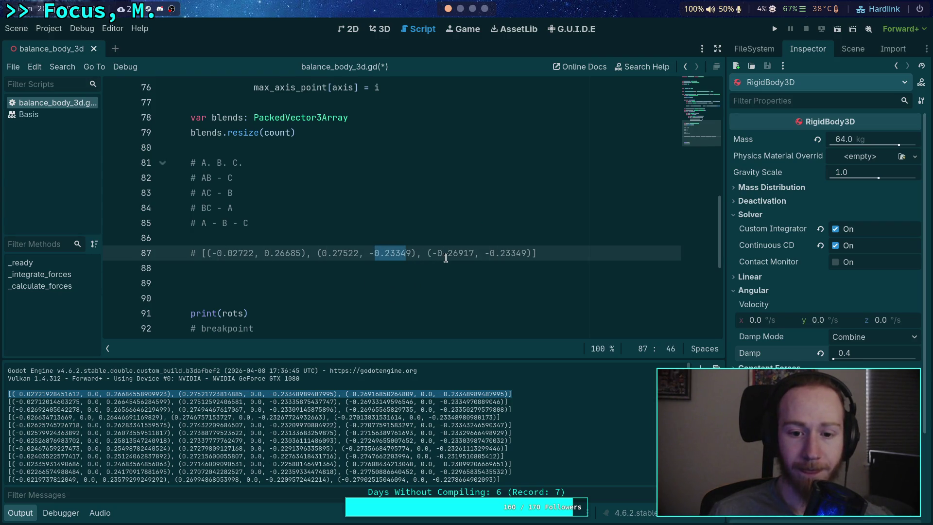
left_click(357, 253)
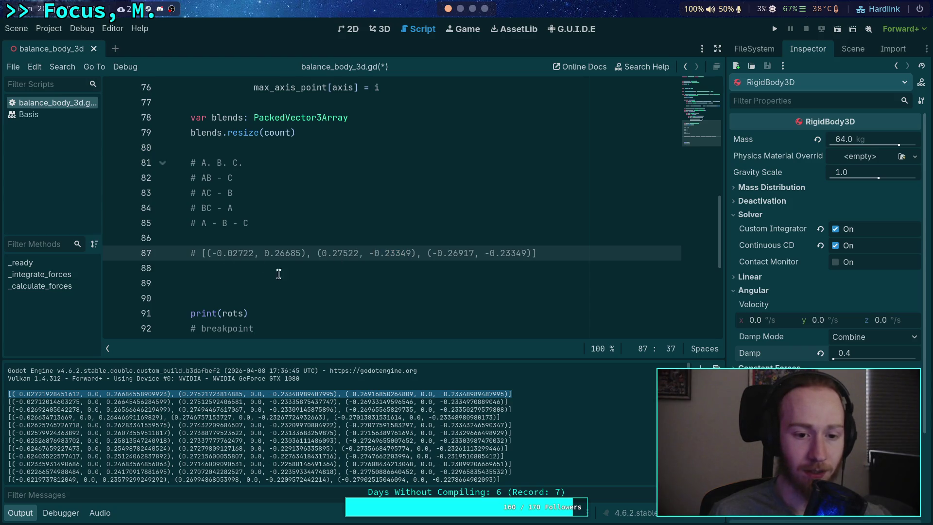
left_click(269, 273)
left_click(333, 241)
key("Return")
key("Tab")
type("@")
key("BackSpace")
type("#")
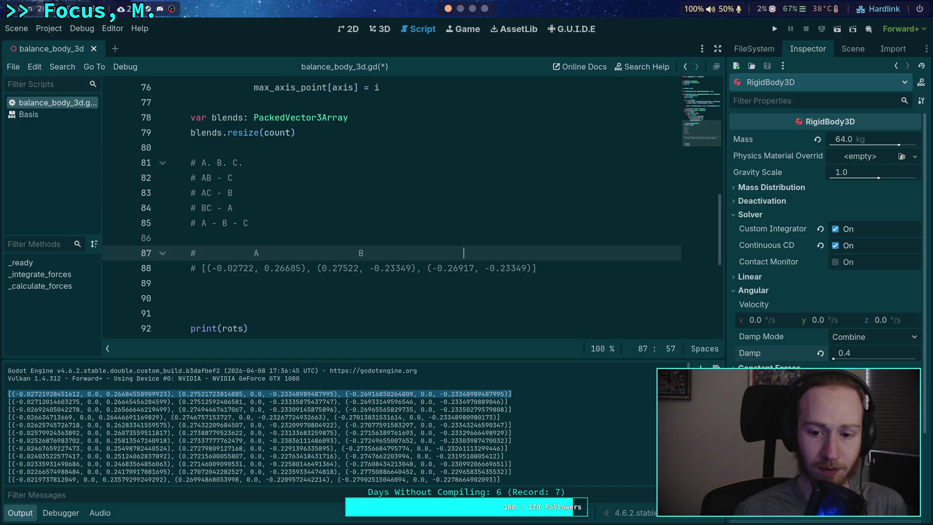
type("C")
- Delete the A B C header line again
left_click(320, 253)
left_click(254, 253)
key("BackSpace")
key("BackSpace")
key("BackSpace")
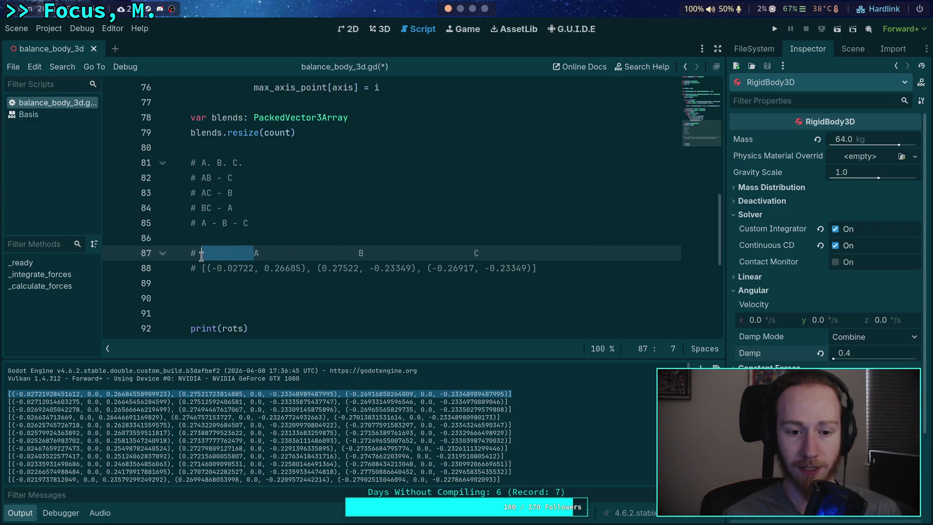
left_click_drag(489, 248, 191, 254)
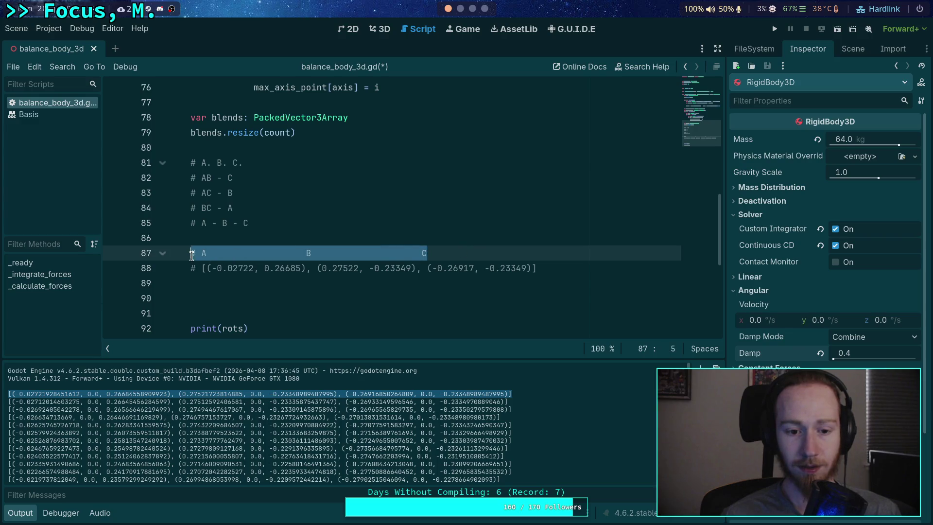
key("BackSpace")
- Label the first point 'A:', dropping the opening bracket and its trailing separator
left_click(196, 267)
type("A:")
key("BackSpace")
left_click(317, 267)
key("Delete")
key("Delete")
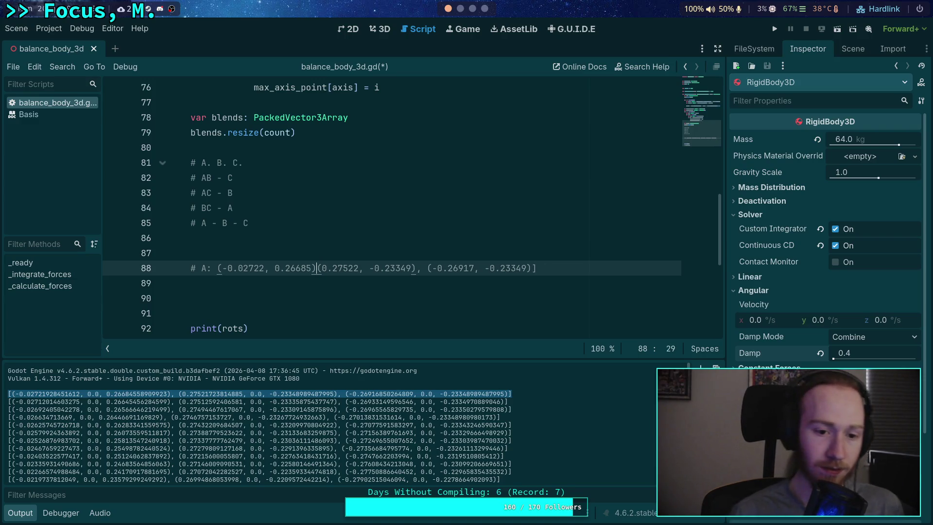
key("Return")
- Put the second point on its own '# B:' line, removing its trailing comma
type("# B:")
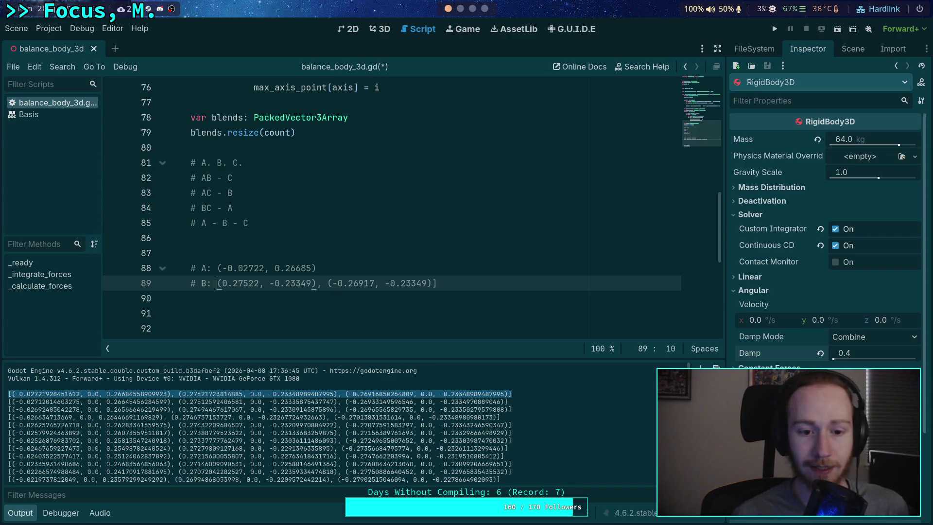
left_click(222, 283)
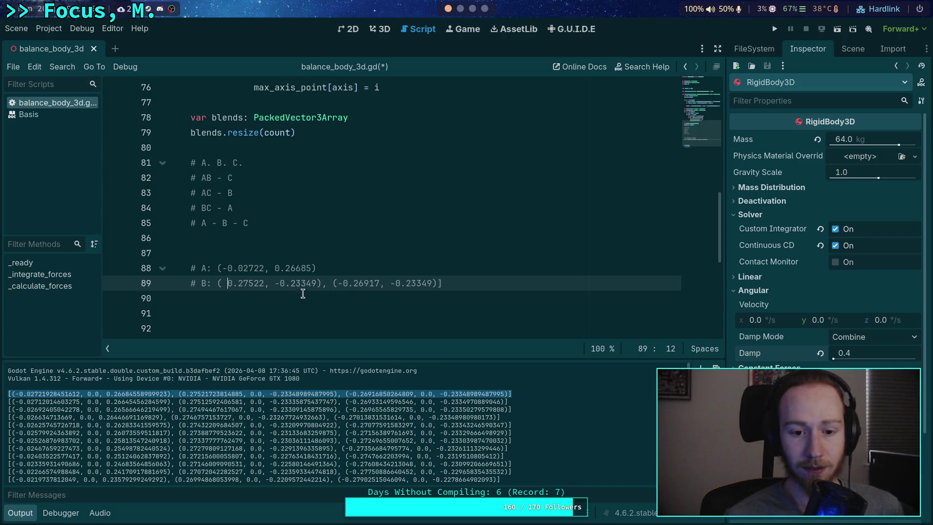
left_click(275, 268)
left_click(331, 283)
key("BackSpace")
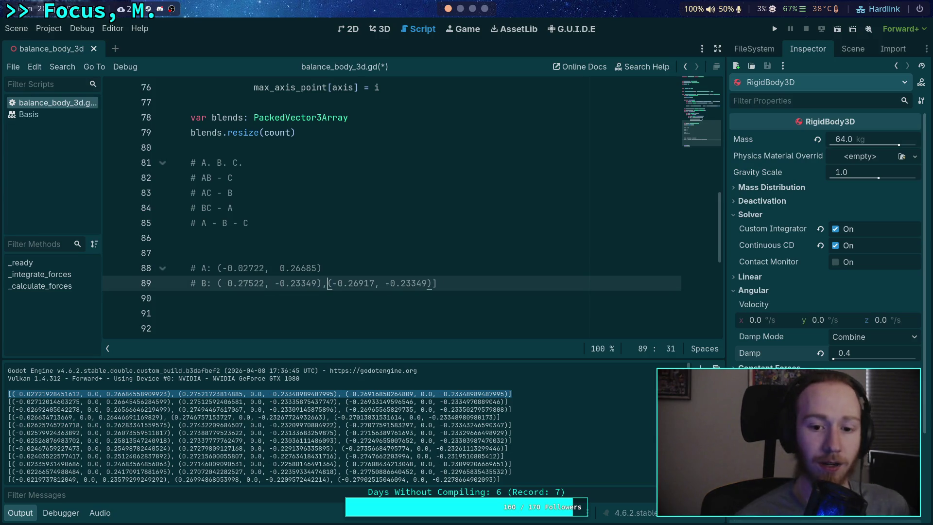
key("BackSpace")
key("Return")
- Put the last point on a '# C:' line and remove the closing bracket
type("# C:")
left_click(326, 297)
key("BackSpace")
left_click(365, 252)
left_click(338, 309)
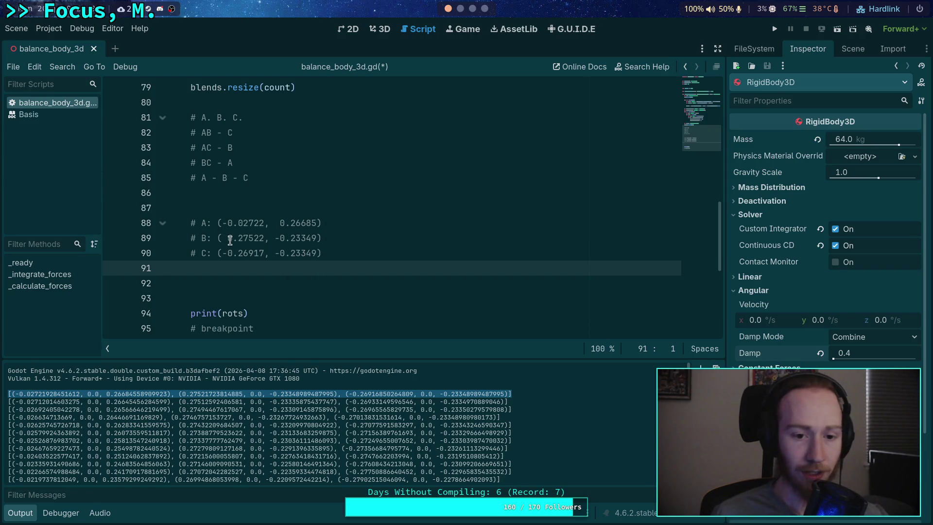
mouse_move(197, 115)
left_mouse_down()
mouse_move(254, 166)
mouse_move(250, 178)
left_mouse_up()
- Delete the 'A - B - C' relation comment line
left_click(265, 177)
triple_click(264, 177)
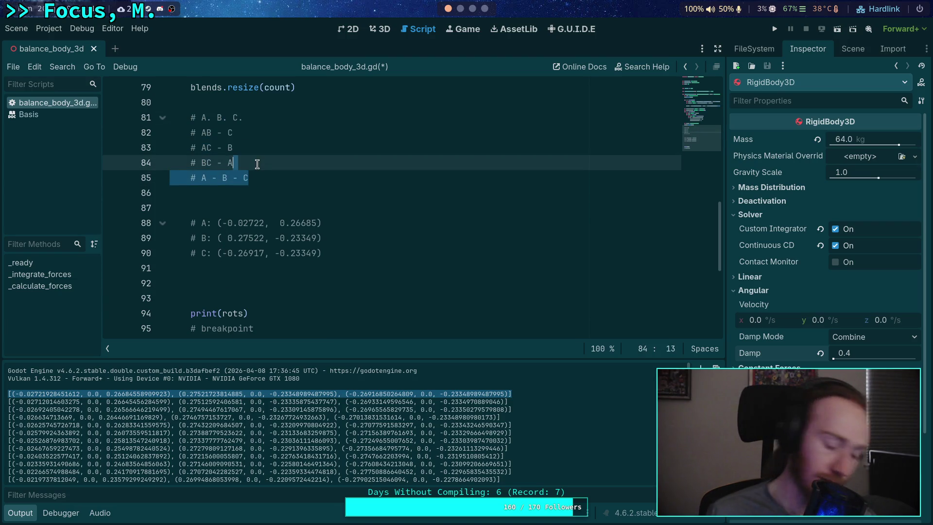
key("BackSpace")
left_click_drag(252, 163, 168, 134)
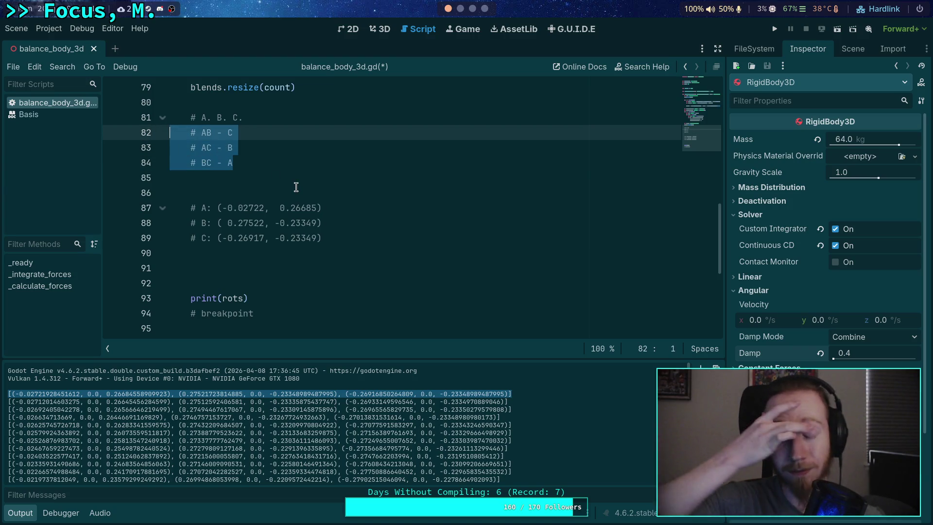
- Add a '# AC - B' note on a new line below the C values
double_click(204, 209)
double_click(203, 238)
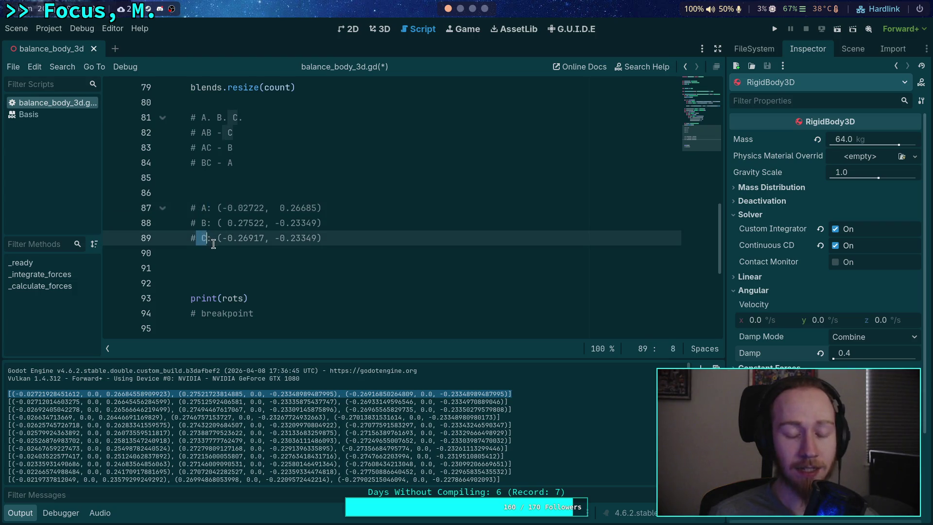
left_click_drag(201, 223, 217, 223)
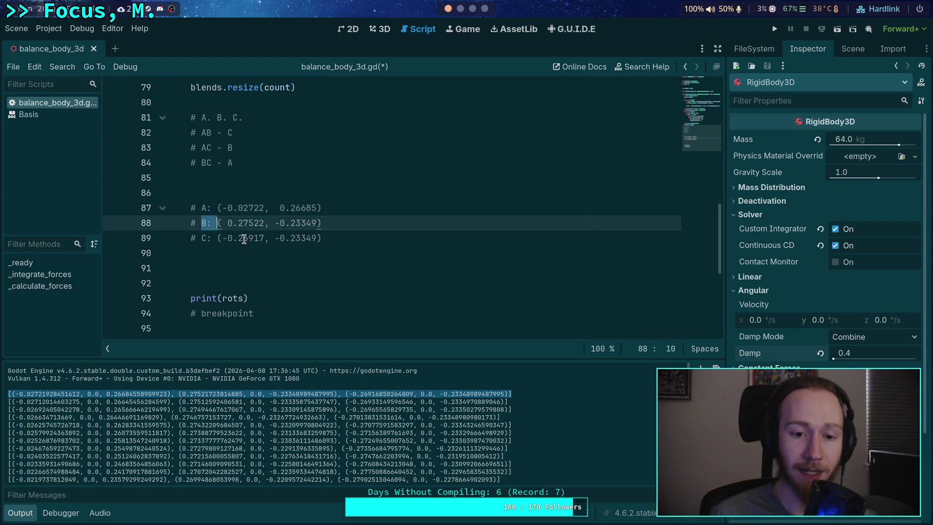
left_click(358, 255)
key("Return")
type("# AC - B")
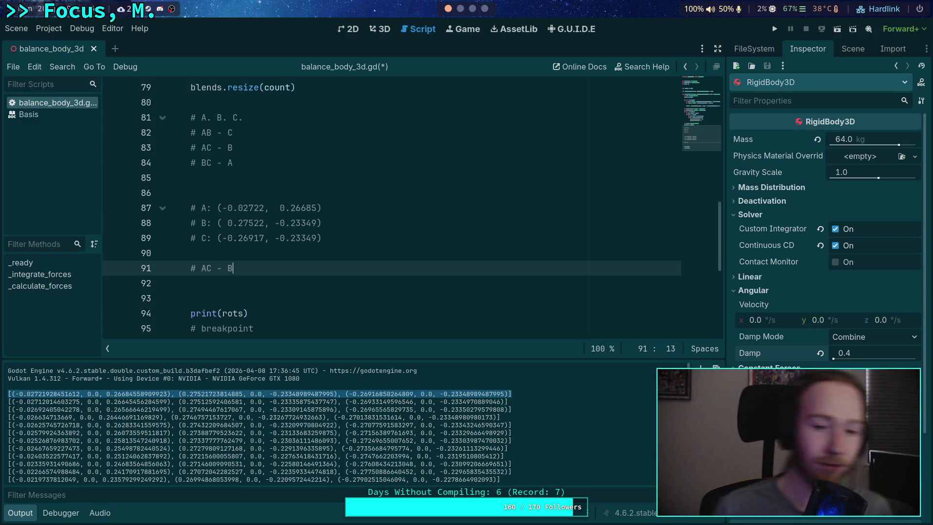
left_click_drag(238, 207, 249, 223)
left_click(250, 222)
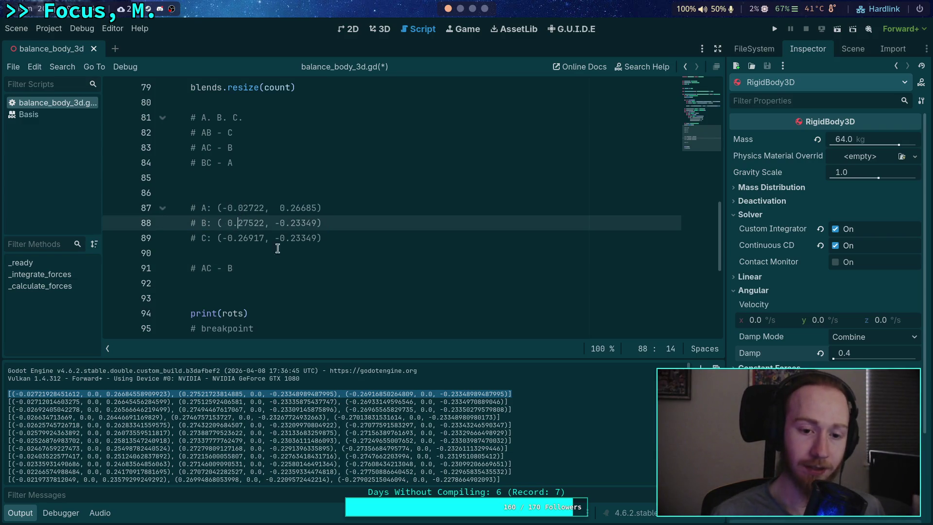
left_click(285, 273)
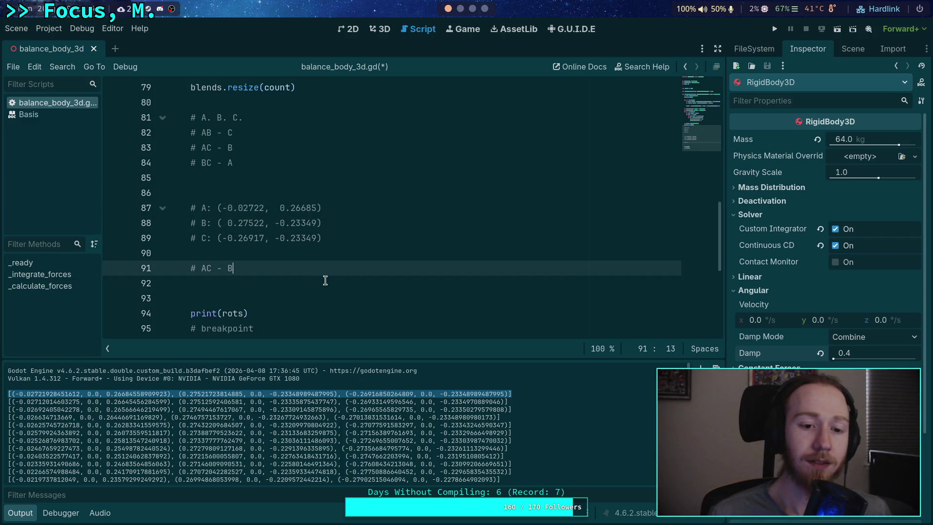
key("Return")
scroll(394, 273, "down", 1)
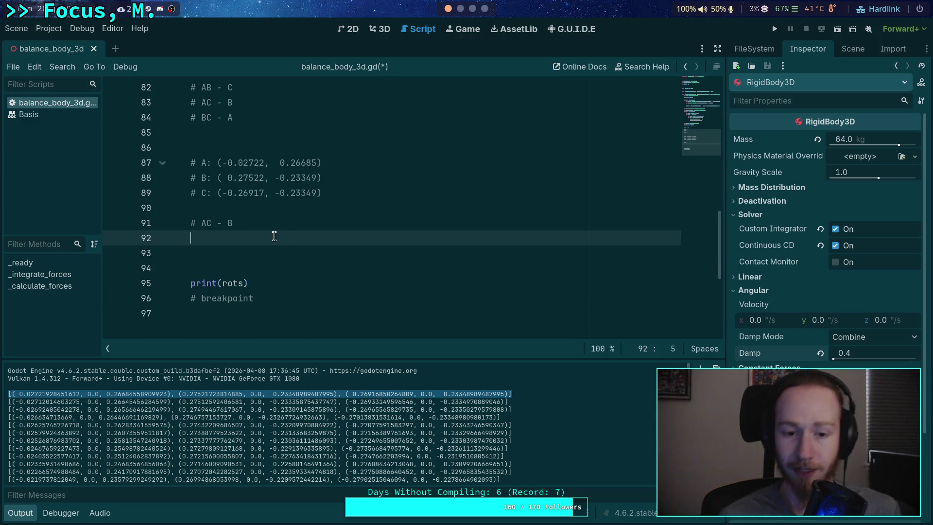
left_click_drag(218, 162, 265, 162)
- Copy A's x value -0.02722 into the Python prompt, followed by '+'
right_click(247, 160)
left_click(282, 210)
key("super+3")
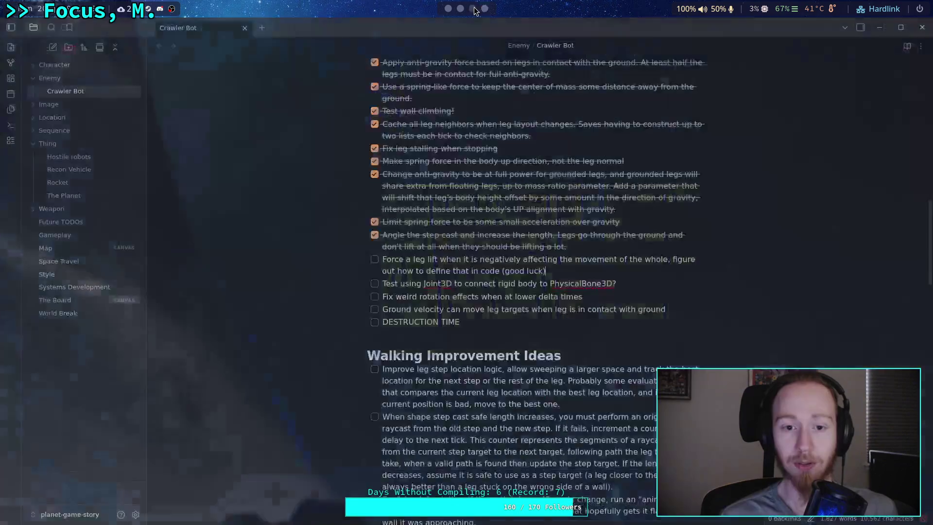
left_click(460, 8)
left_click(554, 26)
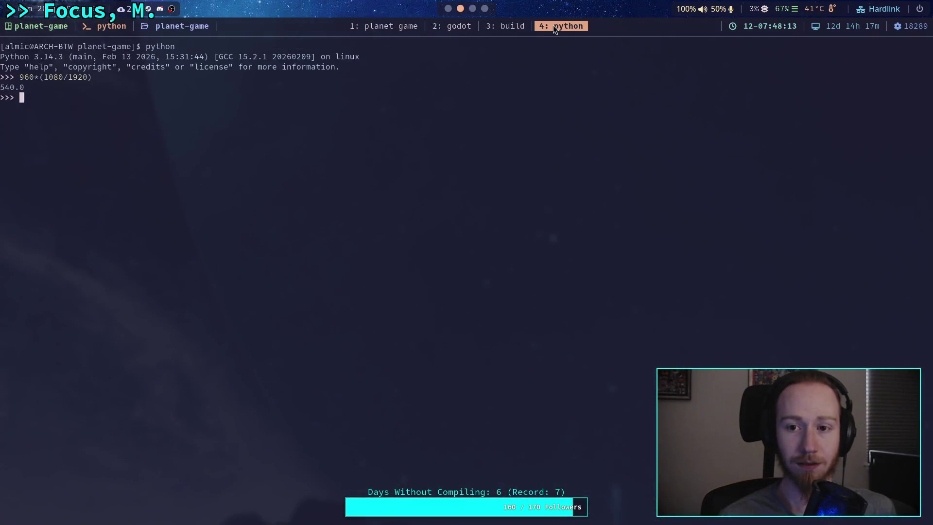
key("ctrl+shift+v")
type("+")
- Append B's first value 0.27522 to the Python expression
left_click(447, 8)
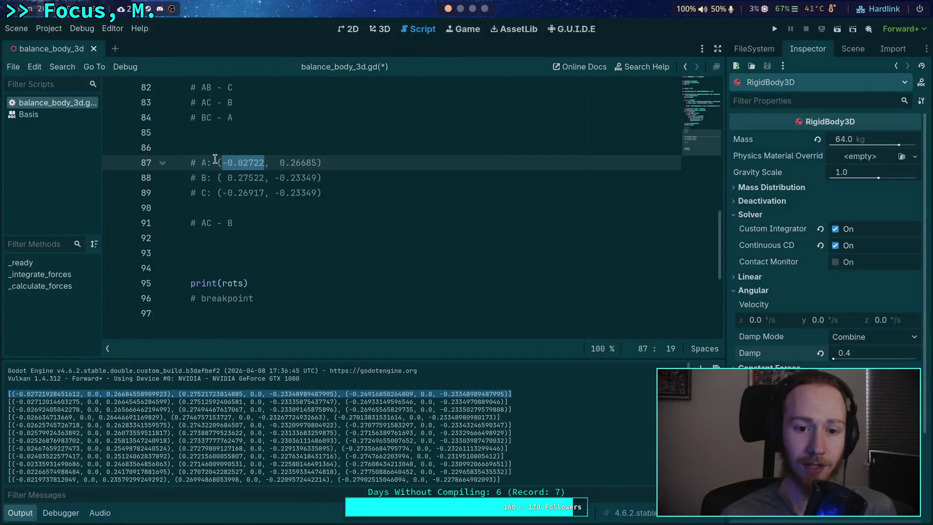
left_click_drag(227, 177, 260, 177)
right_click(260, 176)
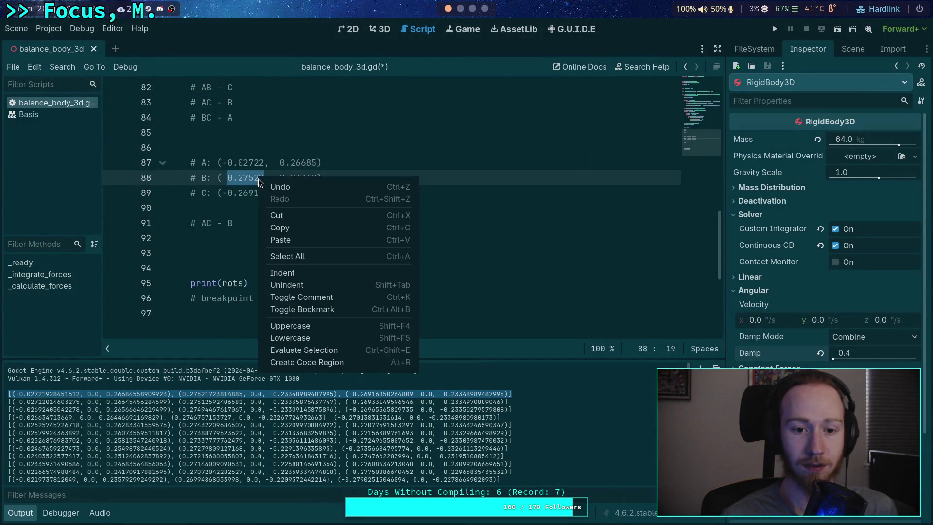
left_click(280, 227)
left_click(473, 10)
left_click(460, 8)
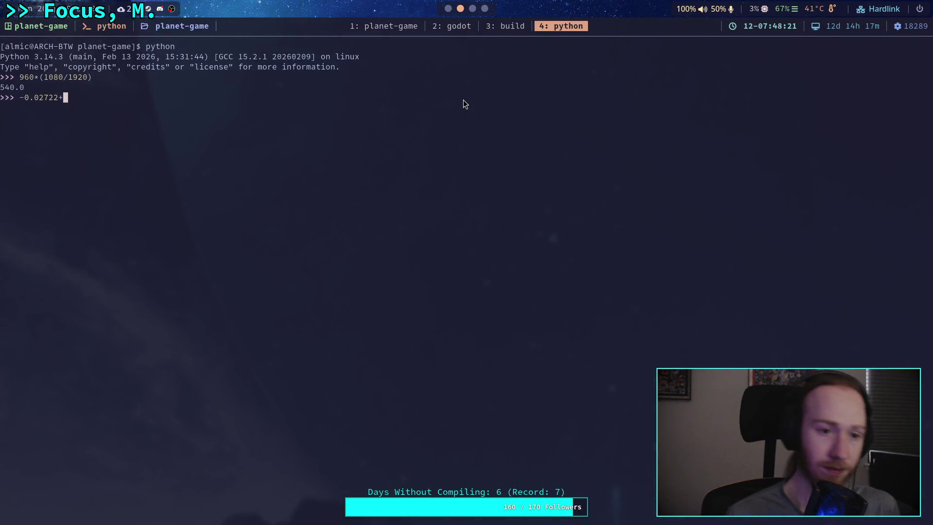
key("ctrl+shift+v")
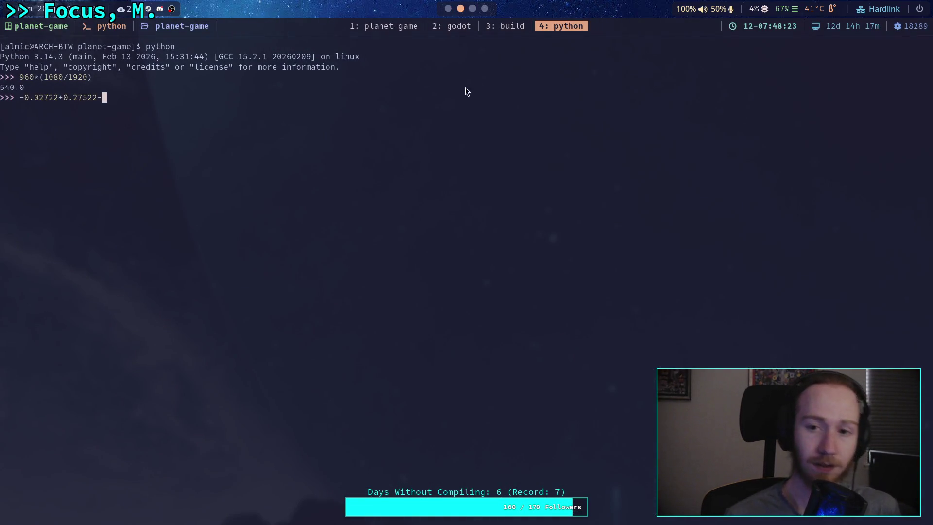
- Append C's value -0.26917 and evaluate, giving -0.021169999999999994
left_click(448, 9)
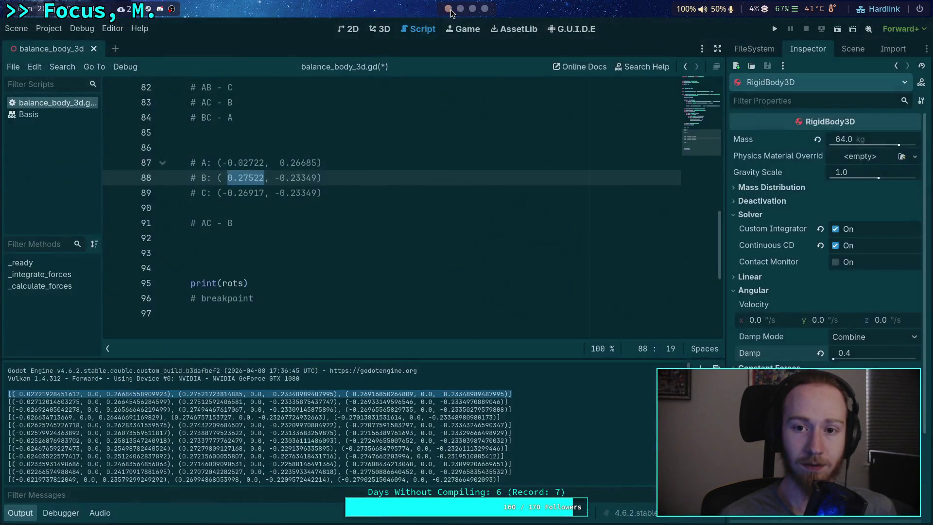
left_click_drag(222, 193, 265, 192)
right_click(264, 193)
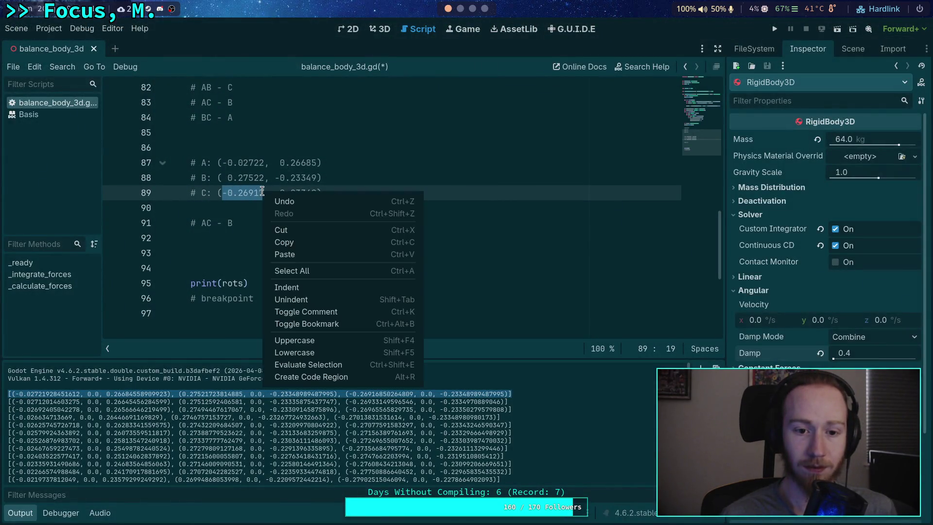
left_click(284, 244)
left_click(460, 8)
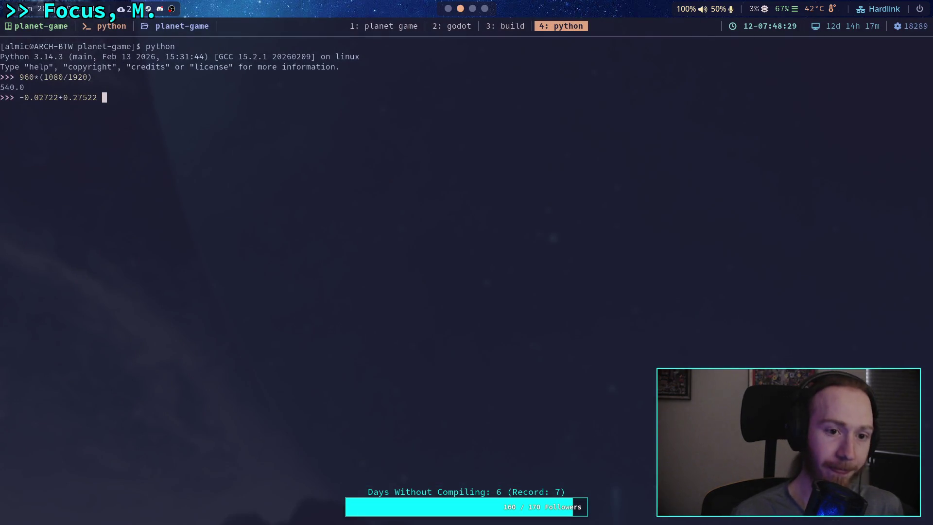
key("ctrl+shift+v")
key("Return")
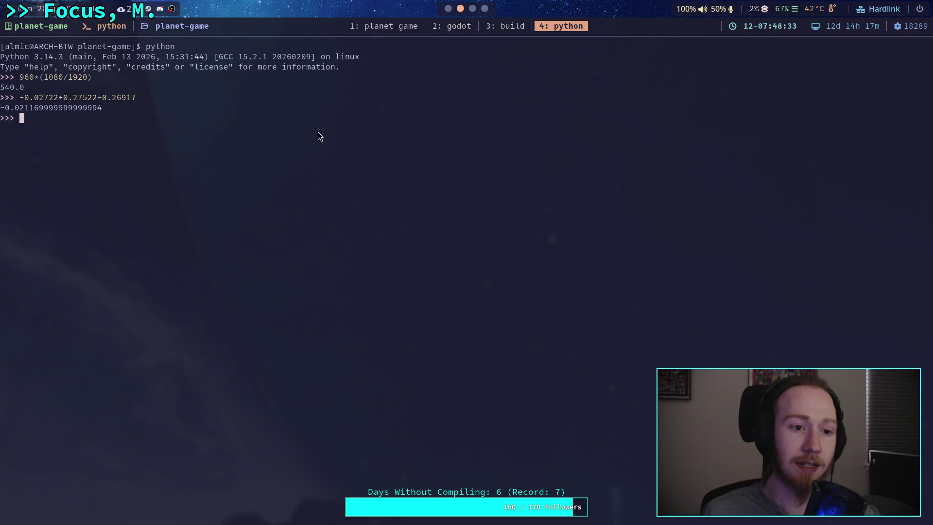
left_click_drag(4, 111, 26, 111)
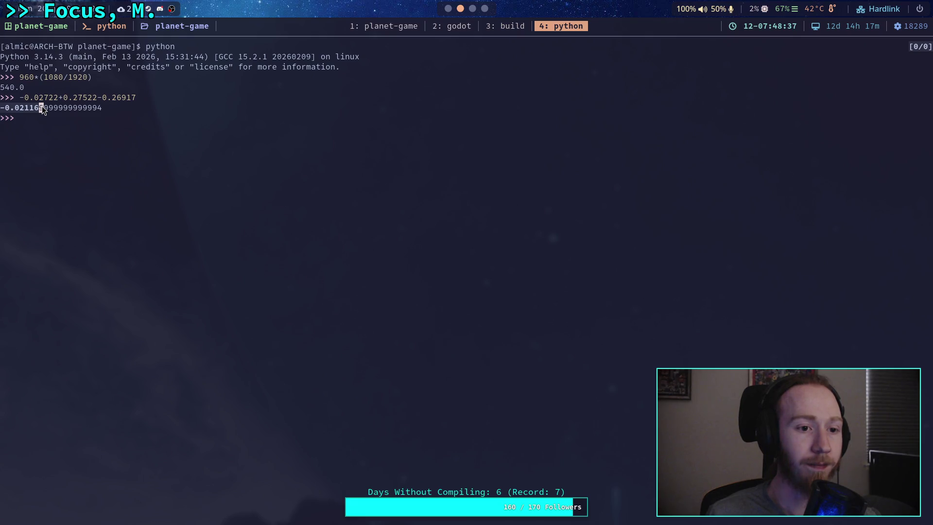
key("super+2")
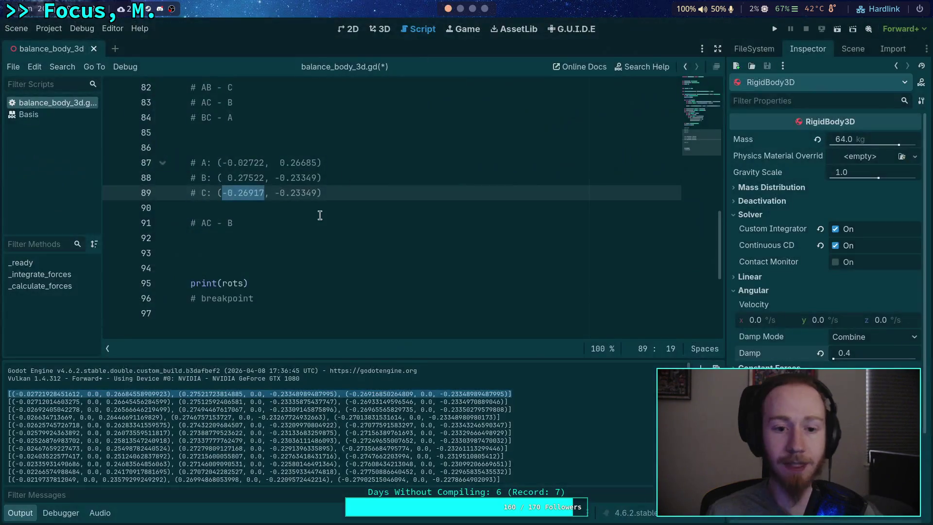
- Write '# A+B+C = -0.02117' on a new line under '# AC - B'
key("Return")
type("# ")
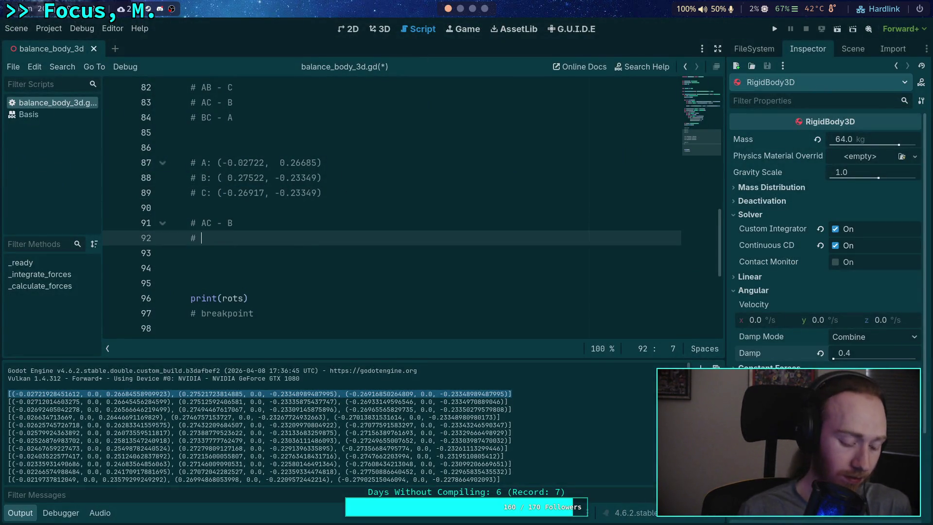
type("A+B+C =")
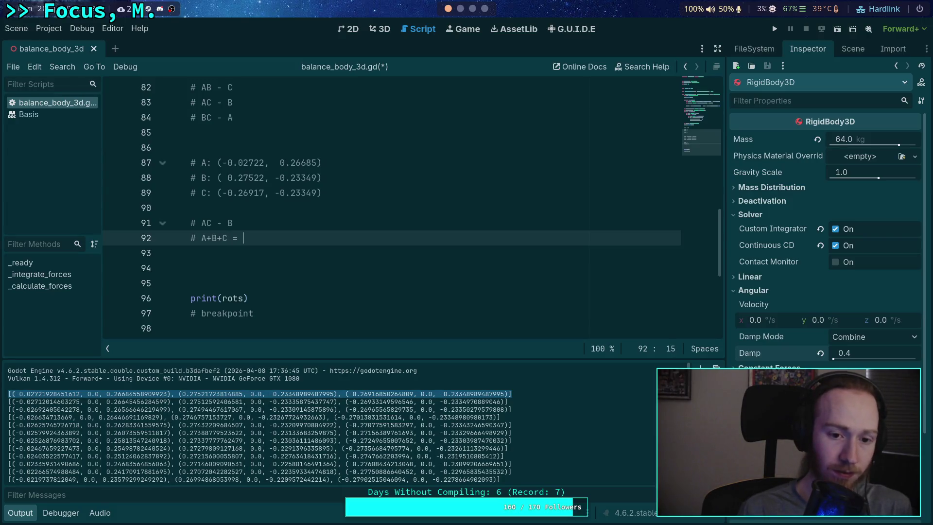
key("ctrl+v")
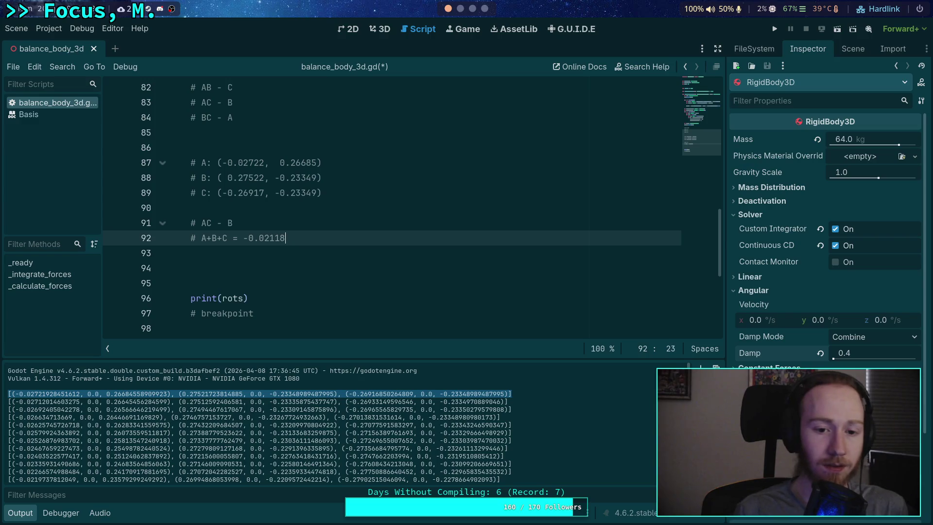
type("7")
left_click(302, 252)
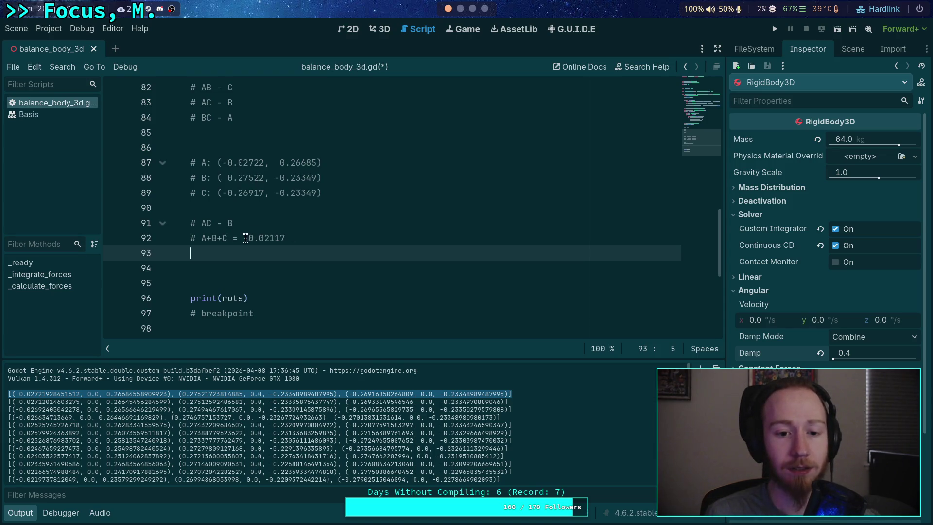
left_click_drag(244, 238, 295, 232)
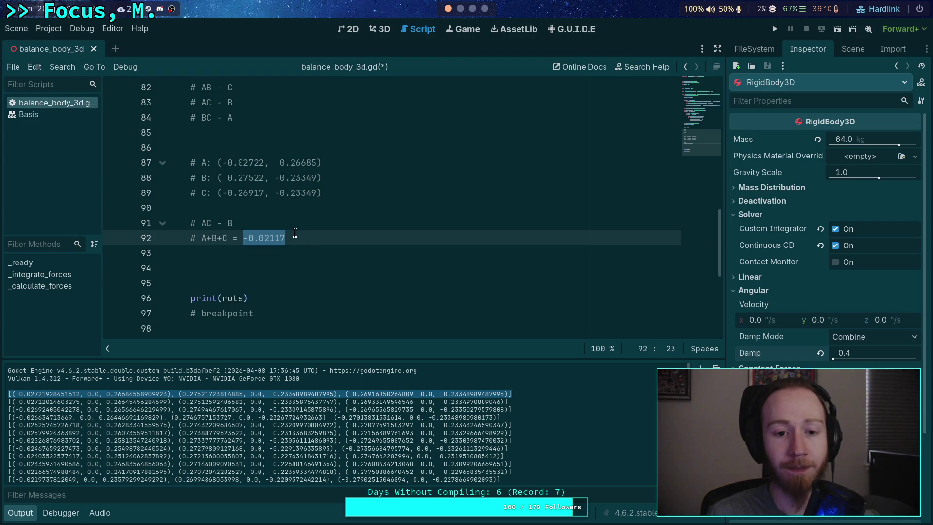
left_click_drag(202, 222, 233, 221)
- Change the '# AC - B' note to read '# B - AC'
left_click(206, 223)
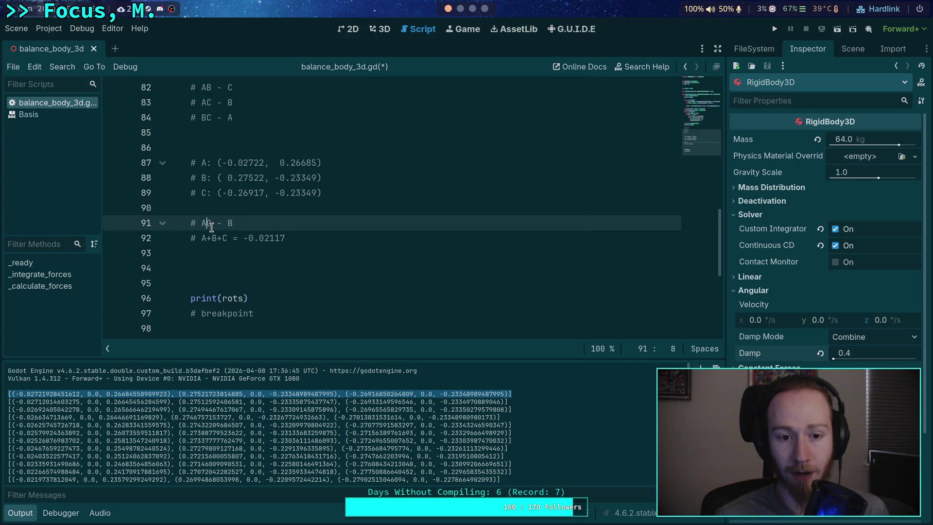
left_click_drag(201, 223, 228, 222)
key("BackSpace")
type("- AC")
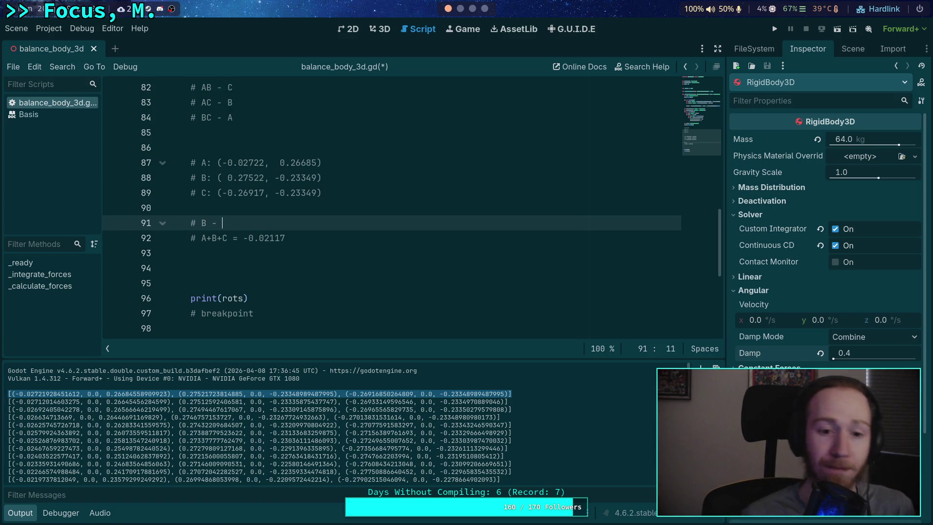
- Replace 'A+B+C' with 'sum' so the line reads '# sum = -0.02117'
left_click_drag(206, 238, 254, 222)
left_click(254, 223)
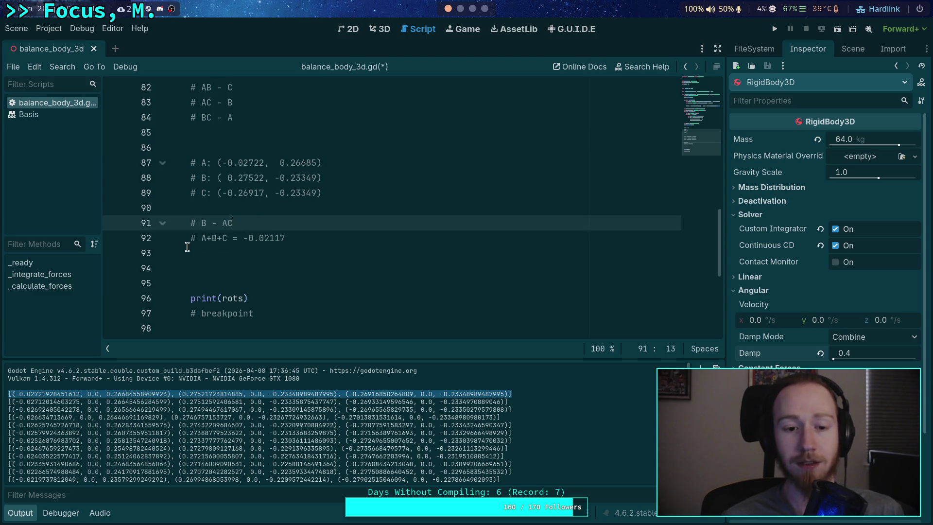
left_click(227, 238)
left_click_drag(226, 240, 203, 241)
type("sum")
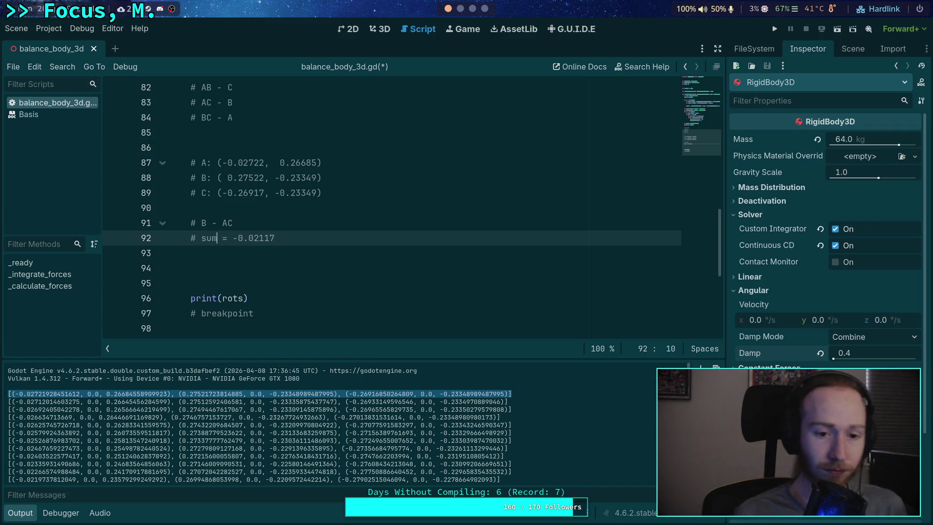
left_click(319, 251)
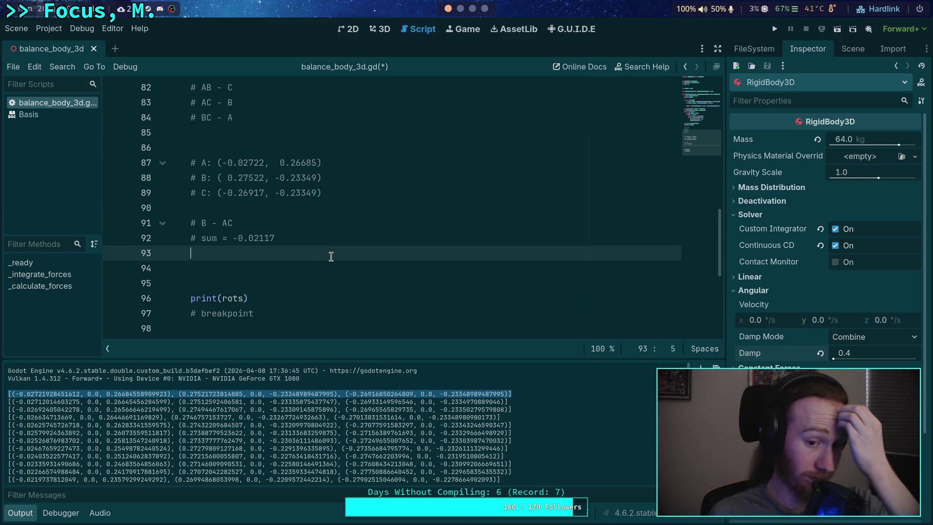
left_click_drag(229, 237, 289, 234)
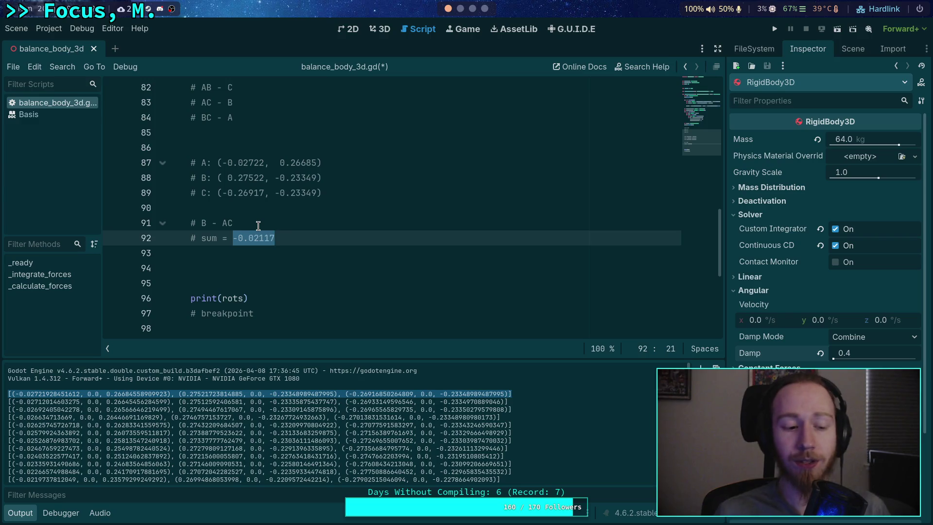
left_click(295, 251)
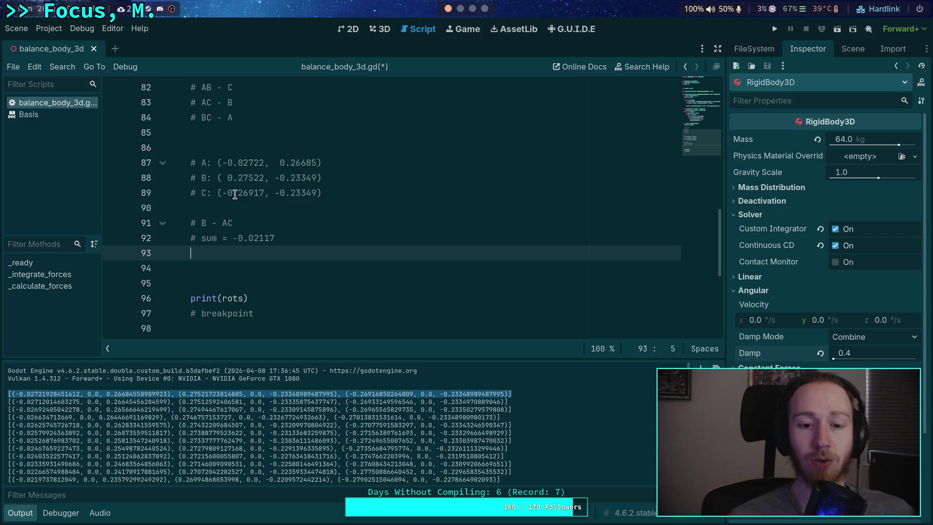
left_click_drag(222, 193, 265, 190)
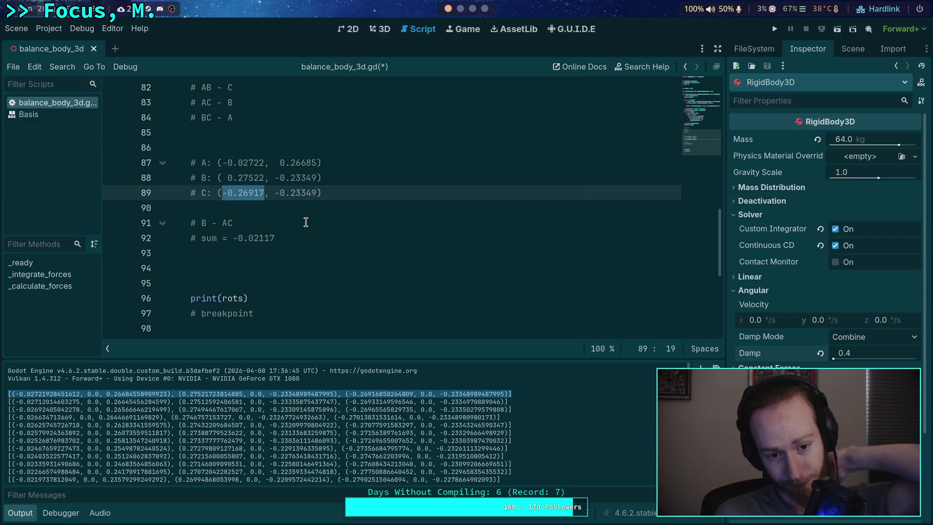
left_click_drag(233, 239, 281, 236)
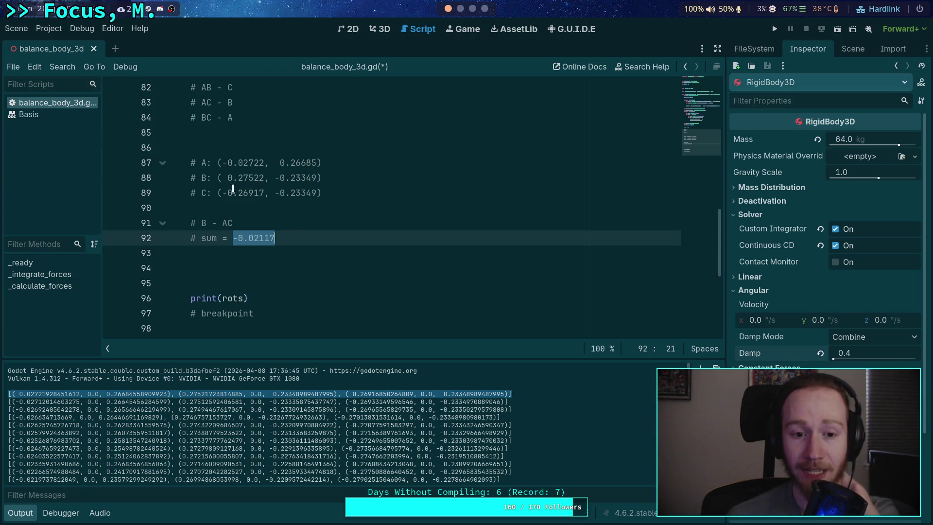
left_click_drag(223, 193, 264, 192)
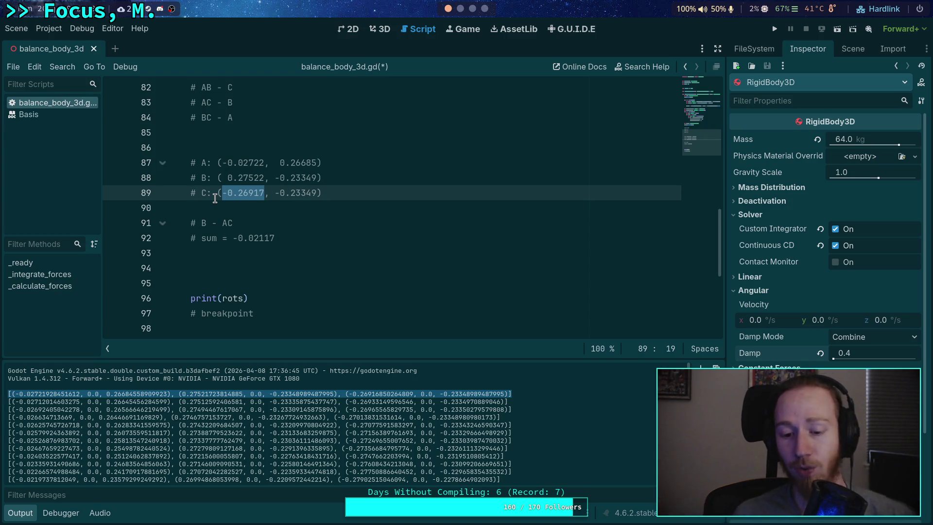
left_click(352, 255)
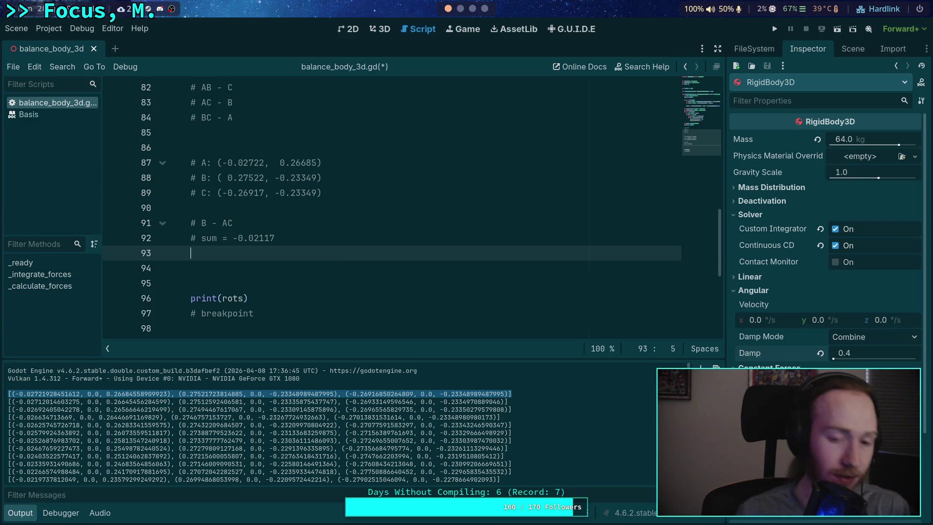
- Write '# Target: decrease negative side, increase positive side' below the sum comment
key("Return")
type("# Target")
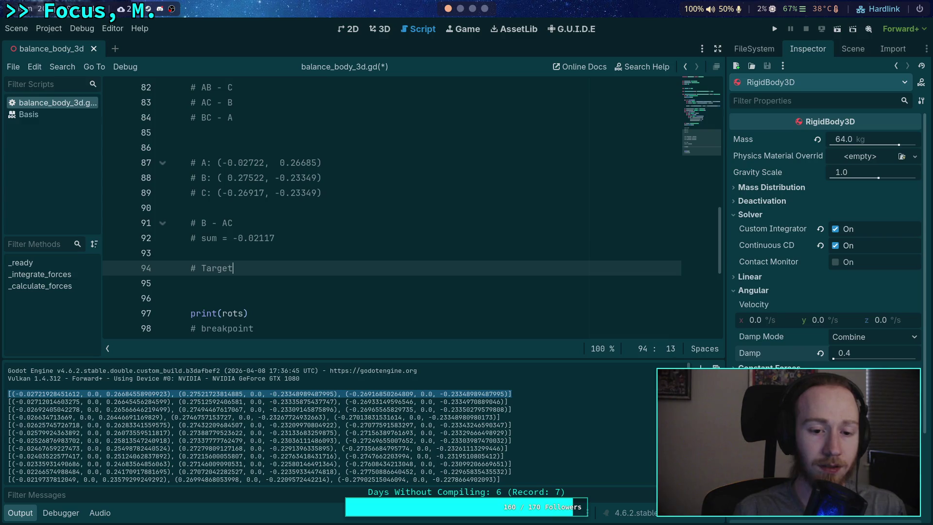
type(": decre")
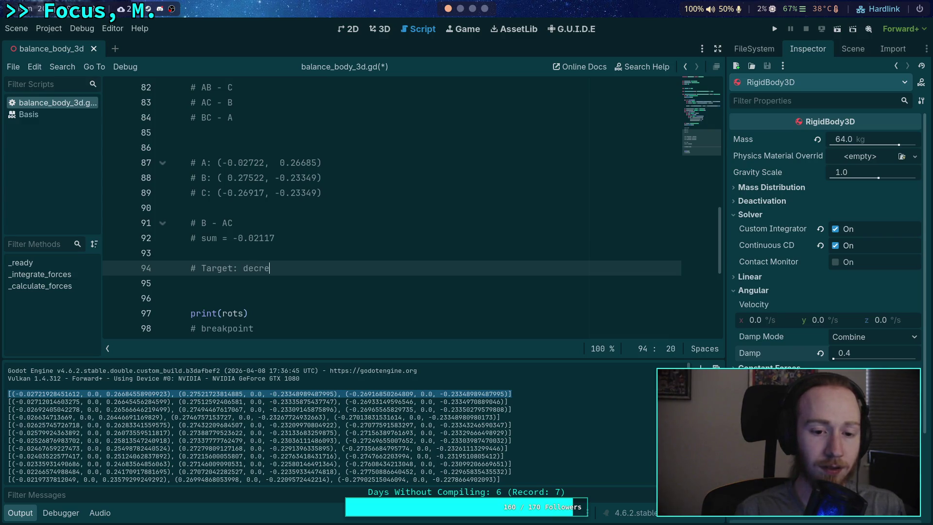
type("ase negative")
type(" side, increase positive side")
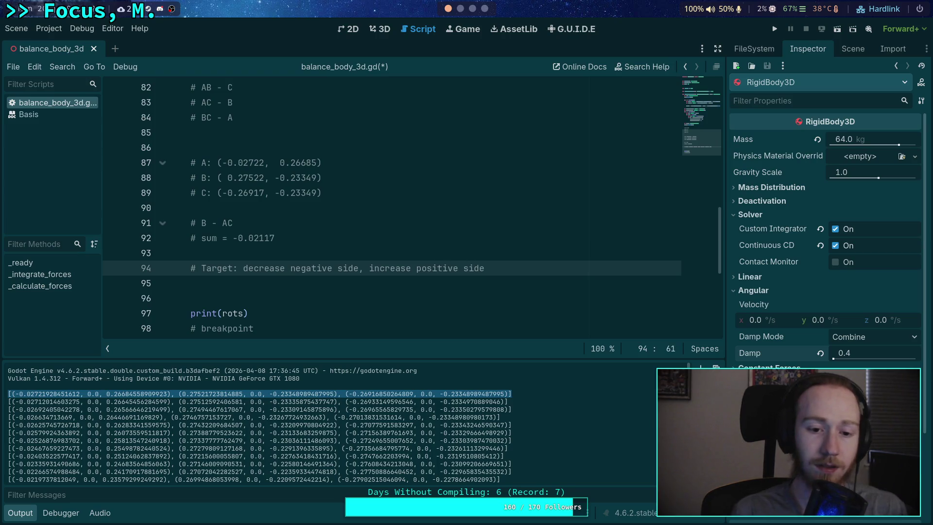
key("Return")
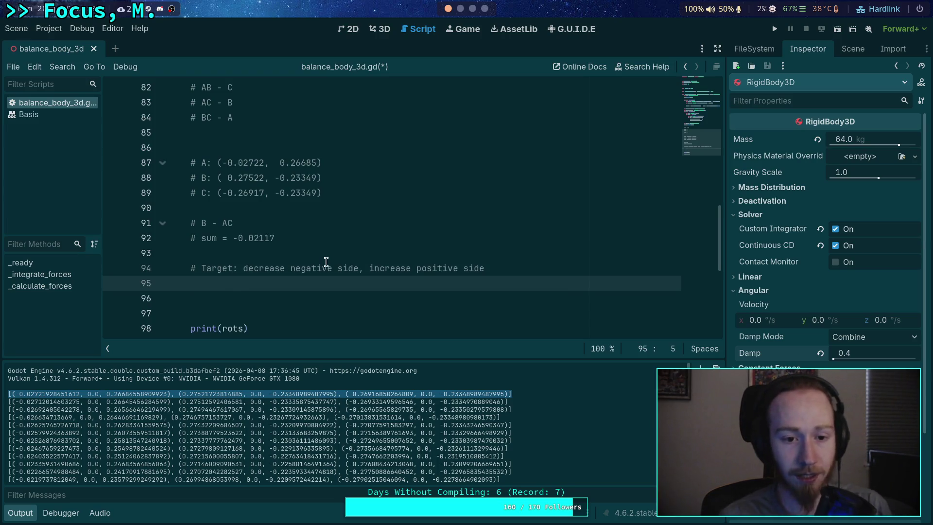
scroll(326, 261, "down", 1)
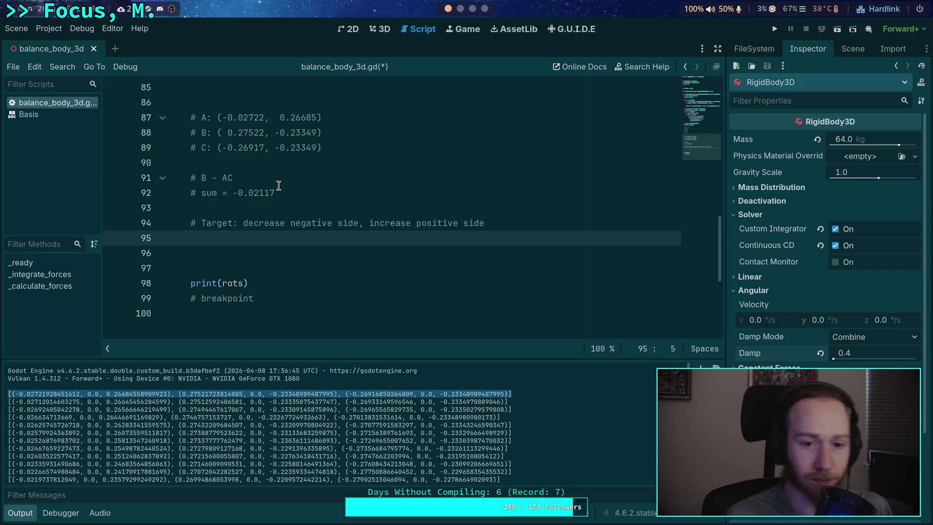
left_click_drag(222, 117, 267, 117)
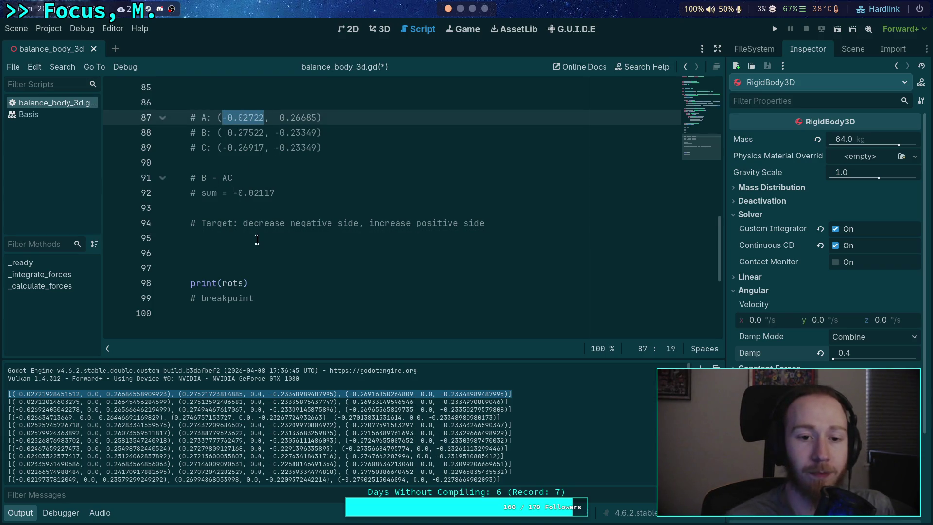
left_click(258, 238)
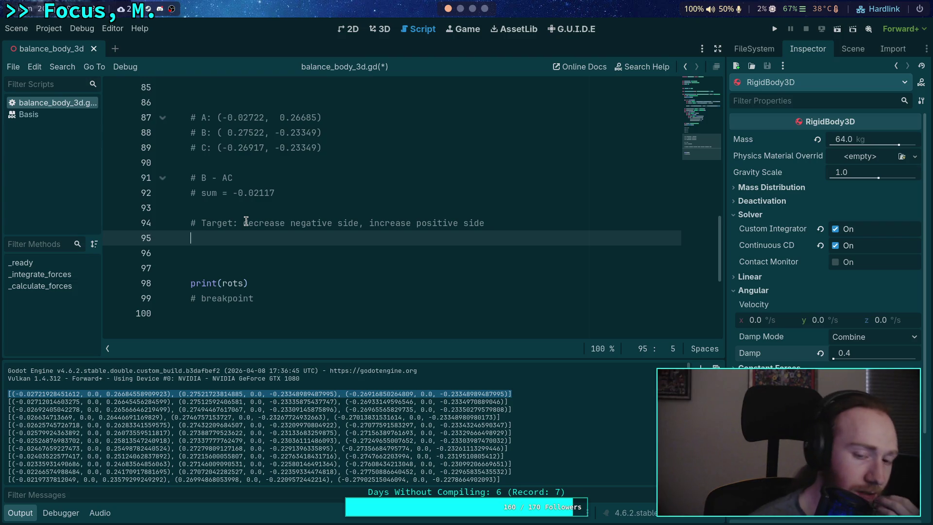
scroll(271, 225, "up", 1)
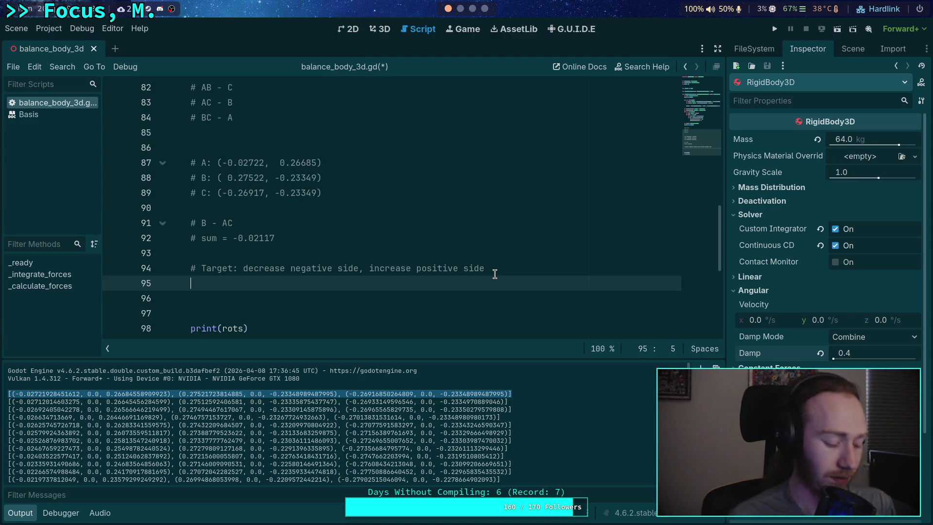
type("# ")
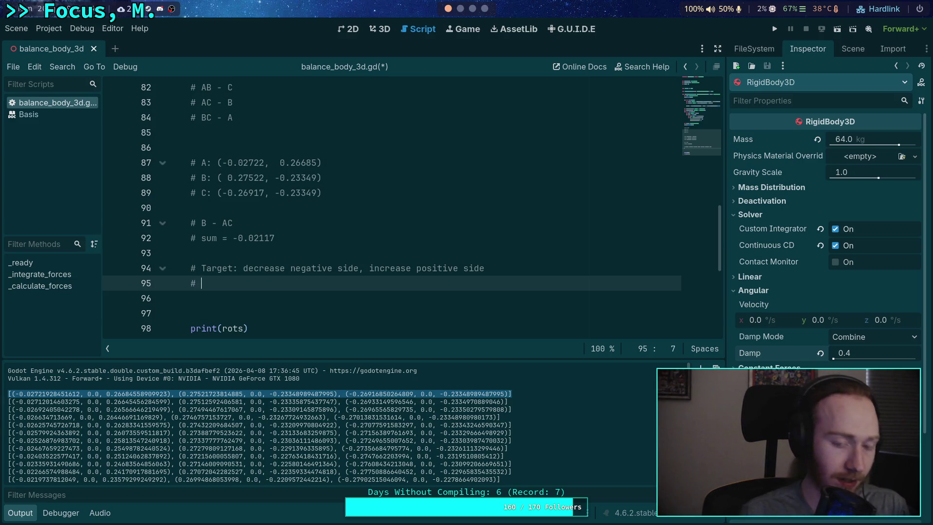
type("(1/")
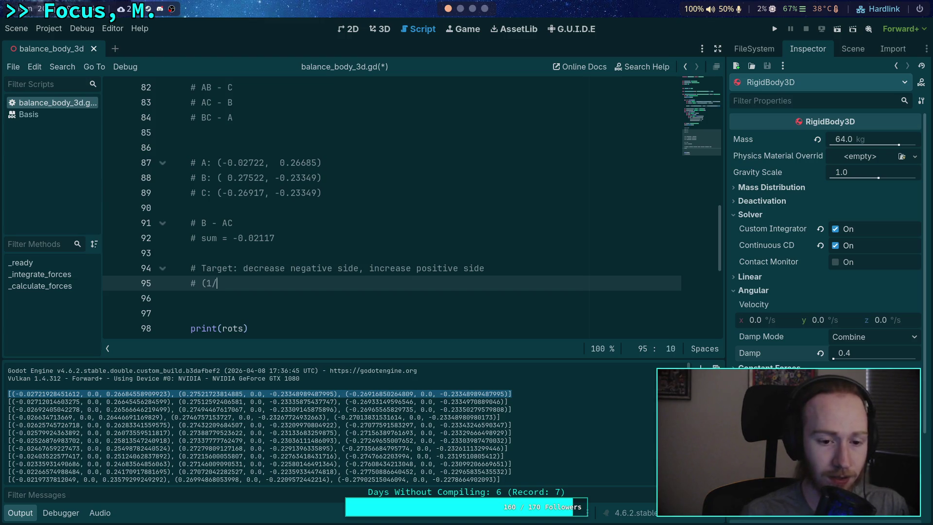
type("3) - ")
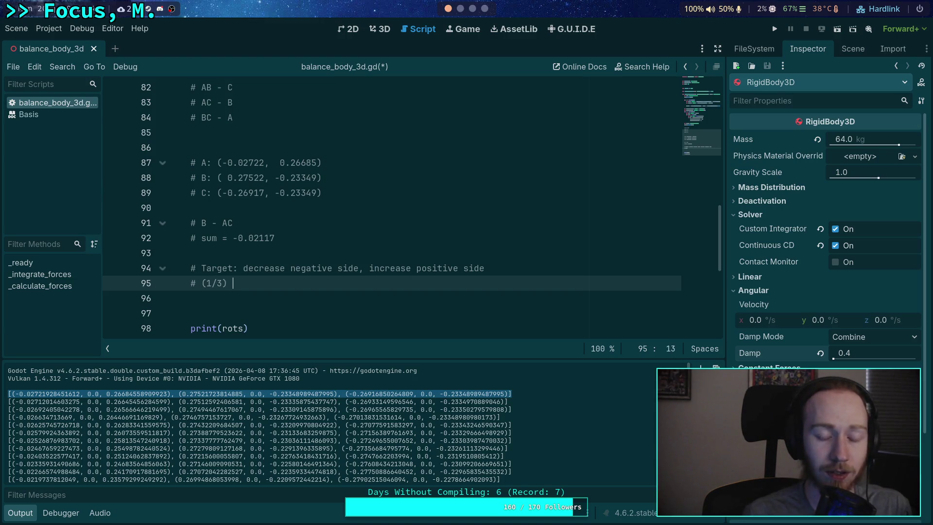
type("(2")
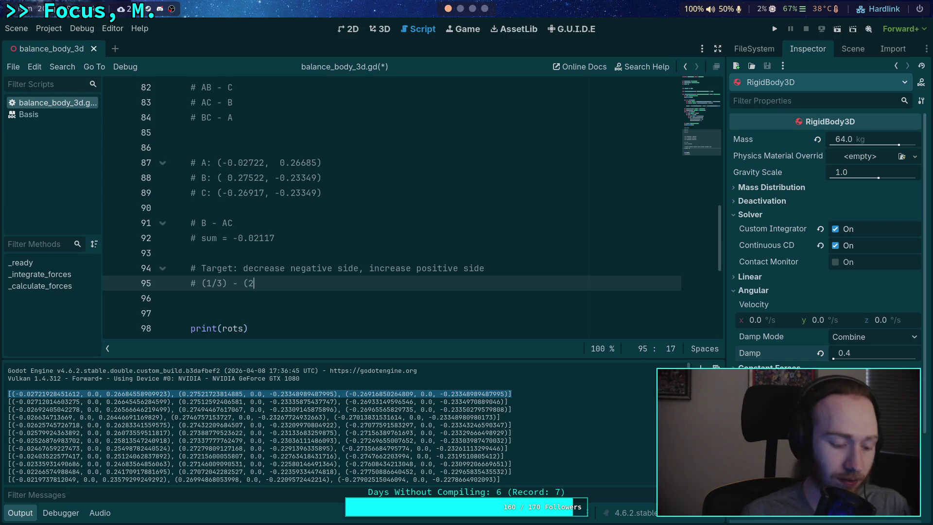
type("/3)")
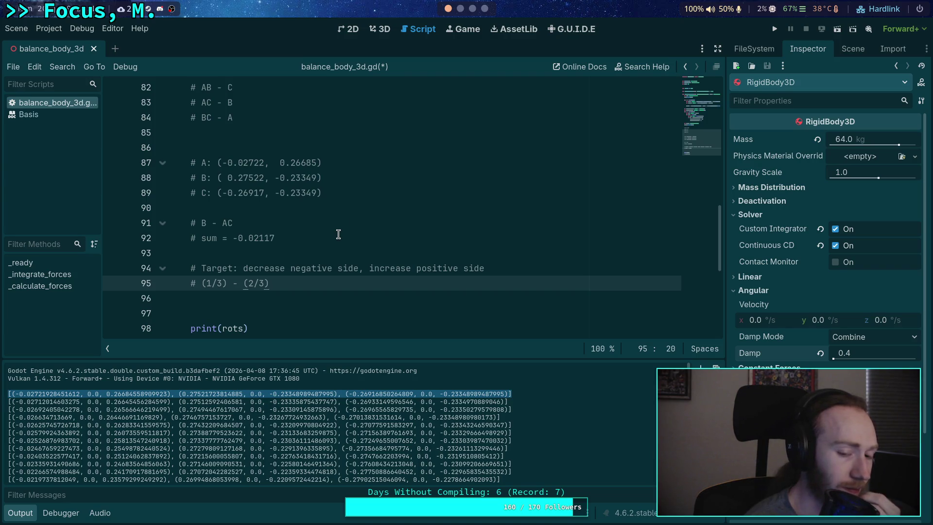
- Select the '(1/3) - (2/3)' expression in the line 95 comment
left_click_drag(270, 283, 212, 283)
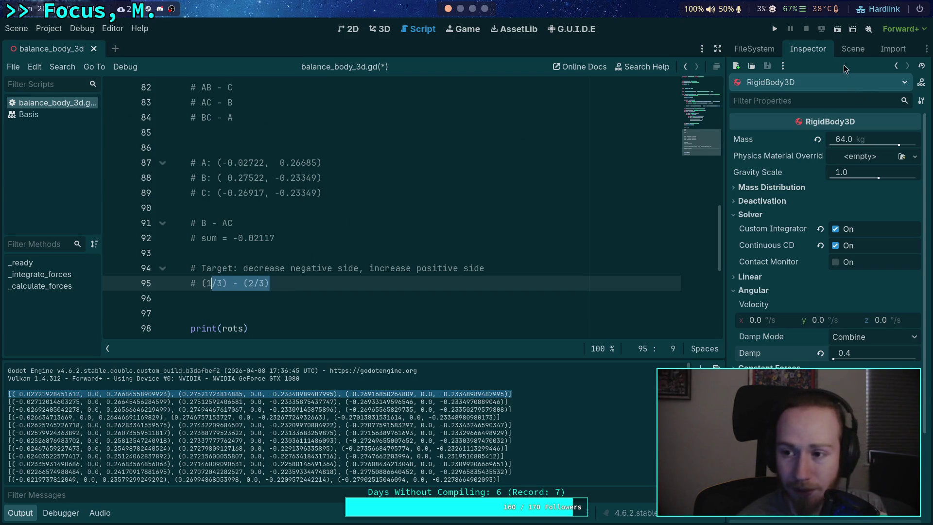
- Open balance_body_2d.gd from the FileSystem dock and hide the Output panel
left_click(852, 48)
left_click(760, 50)
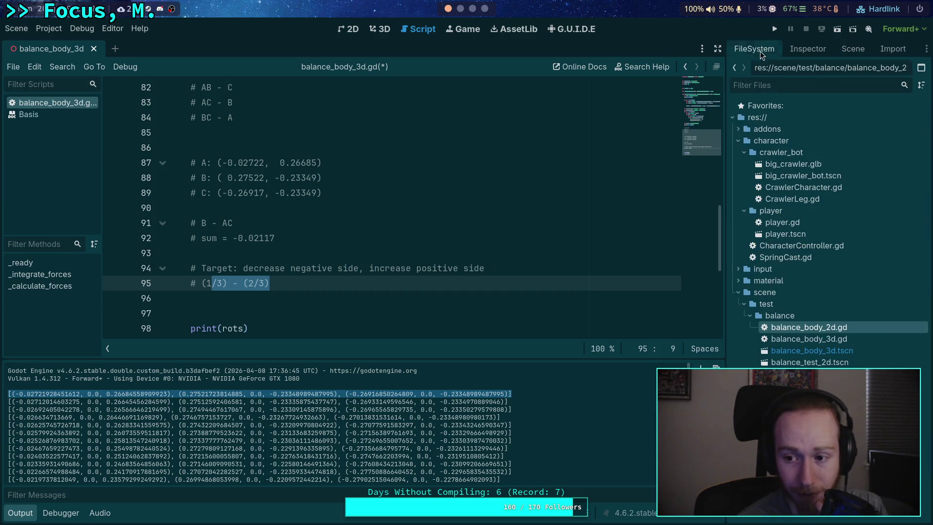
double_click(818, 332)
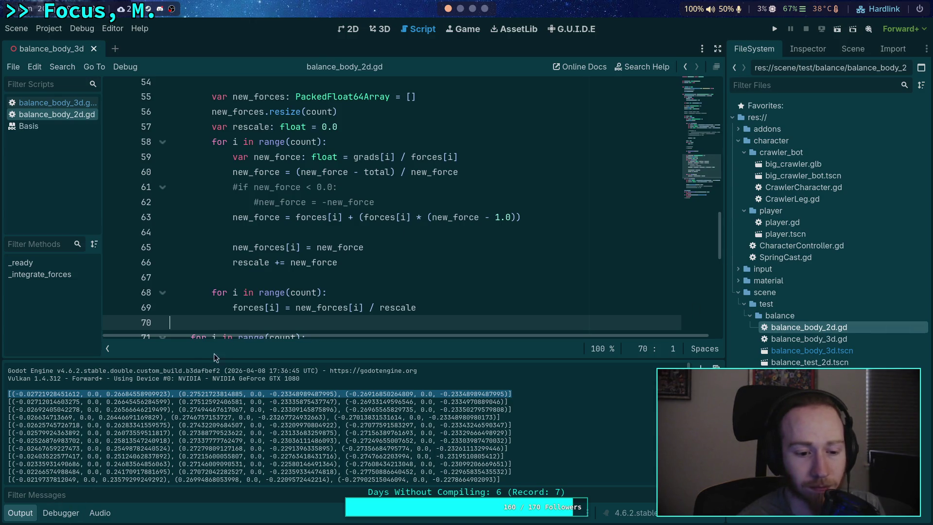
left_click(20, 513)
scroll(379, 282, "up", 3)
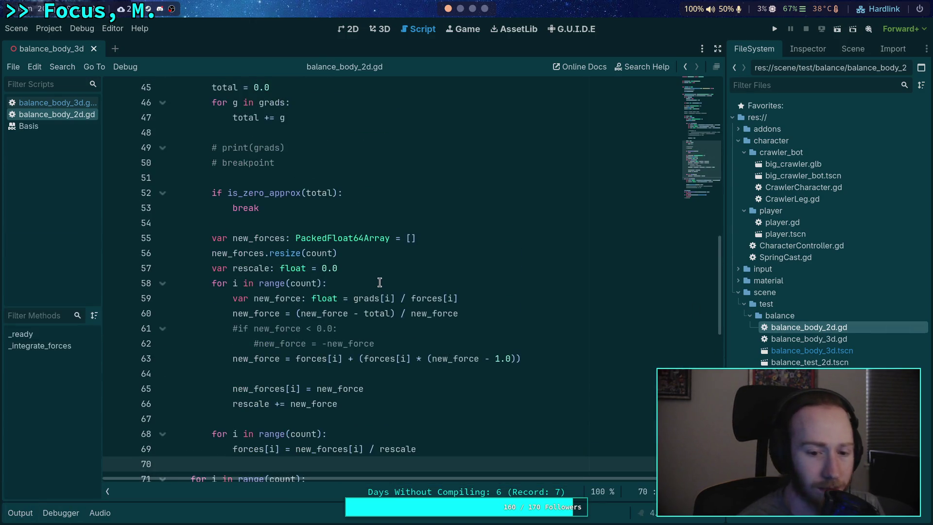
- Inspect the new_force loop on lines 59–63: grads[i] / forces[i], the - total term, and the force update
left_click_drag(352, 298, 459, 299)
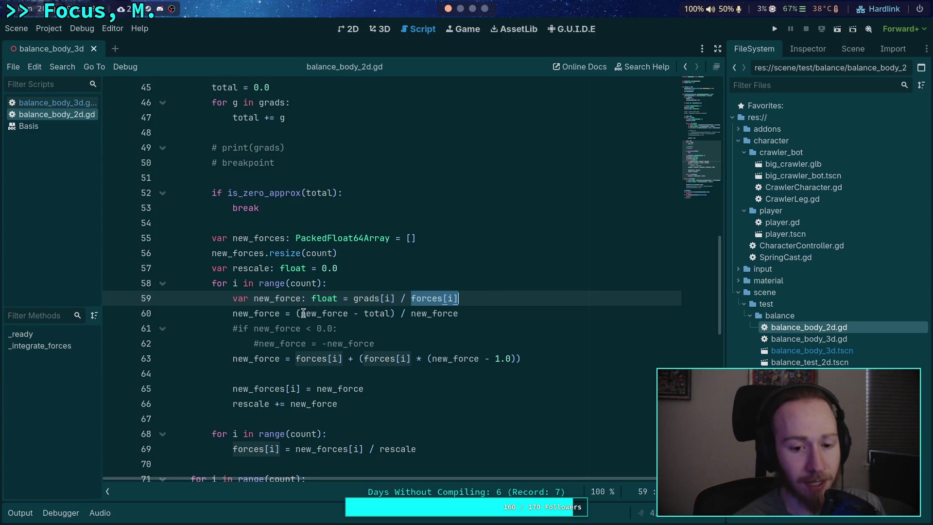
double_click(302, 312)
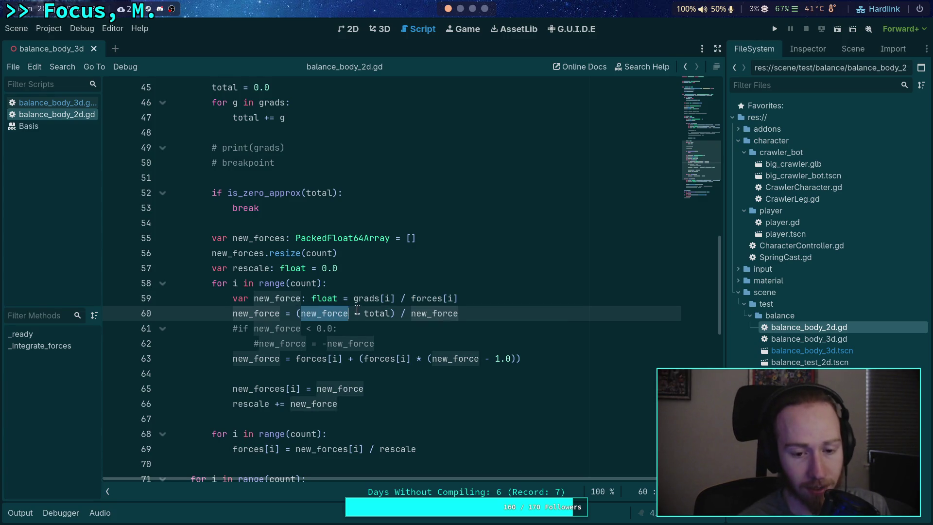
left_click_drag(350, 298, 457, 298)
left_click_drag(354, 313, 391, 313)
left_click_drag(301, 313, 459, 313)
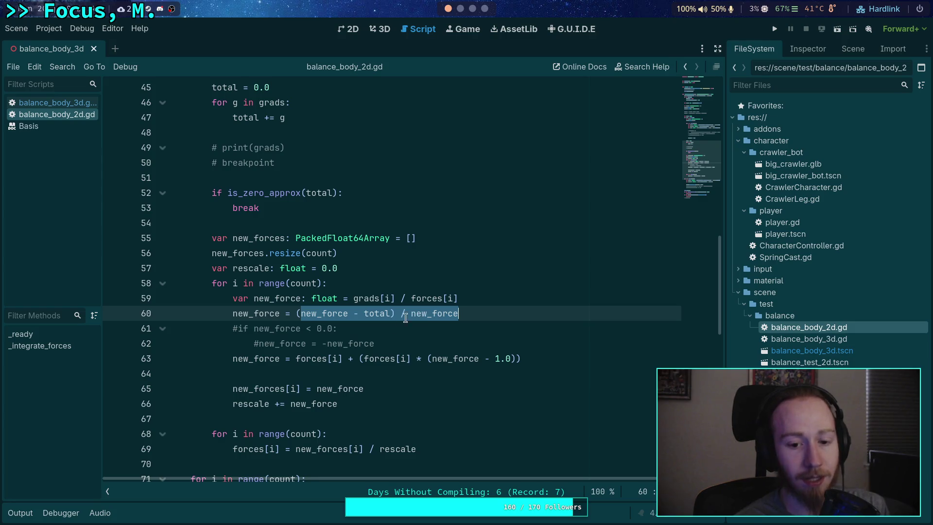
left_click_drag(295, 358, 524, 352)
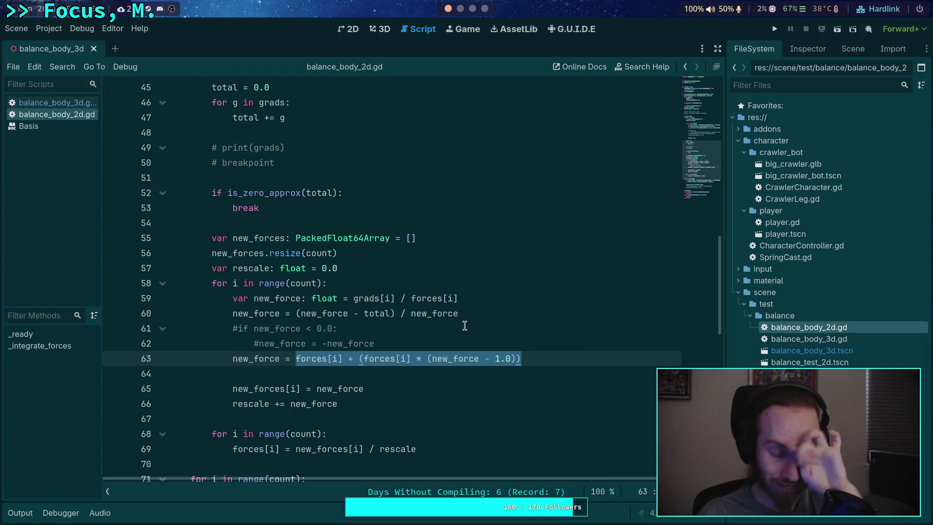
mouse_move(539, 362)
left_mouse_down()
mouse_move(549, 365)
mouse_move(231, 301)
left_mouse_up()
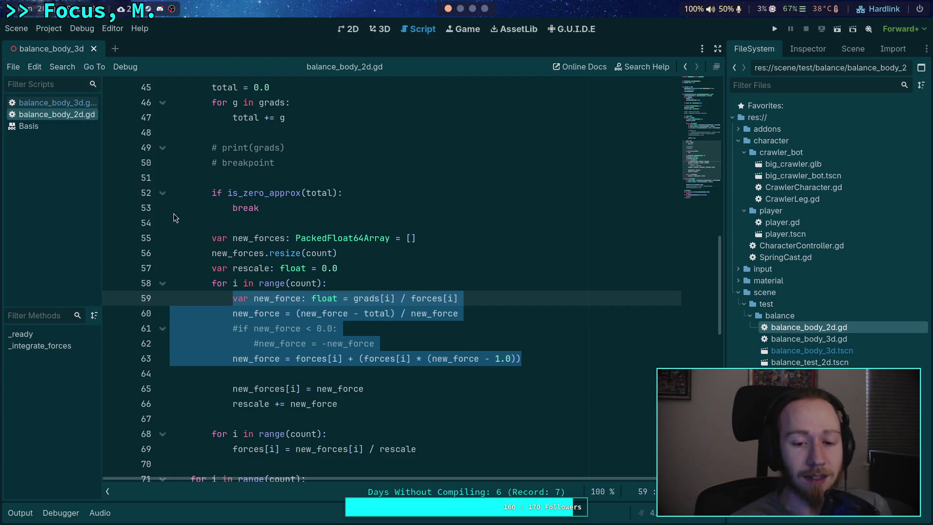
- Back in balance_body_3d.gd, erase '(1/3) - (2/3)' from the line 95 comment
left_click(61, 105)
left_click(334, 300)
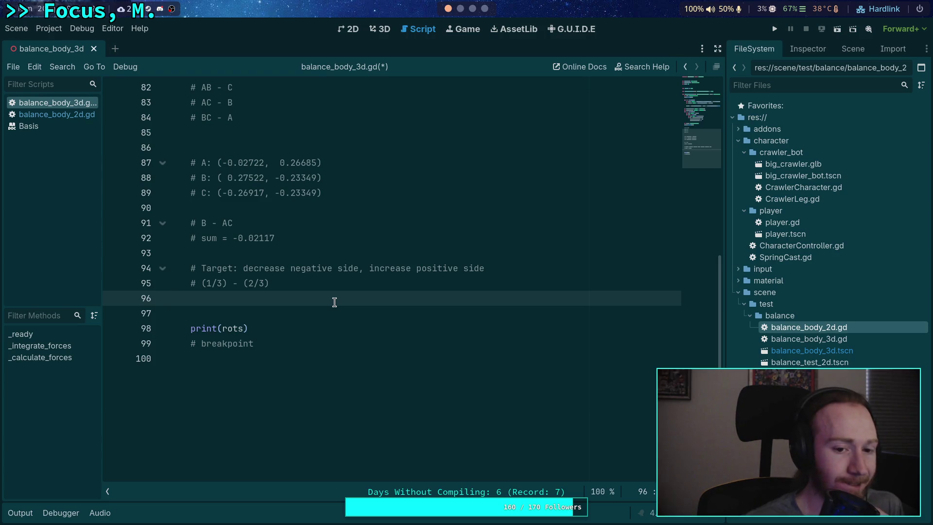
left_click(361, 281)
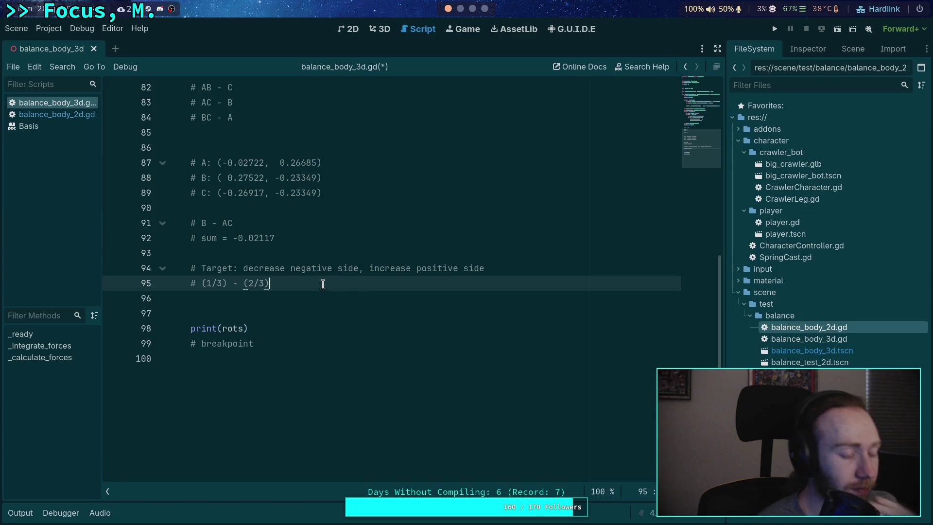
left_click_drag(243, 284, 265, 278)
left_click_drag(199, 282, 299, 282)
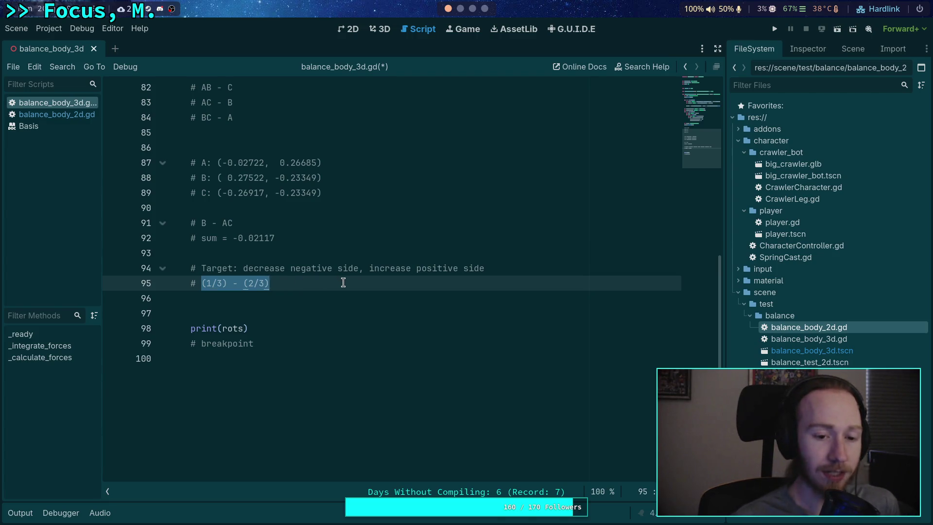
key("BackSpace")
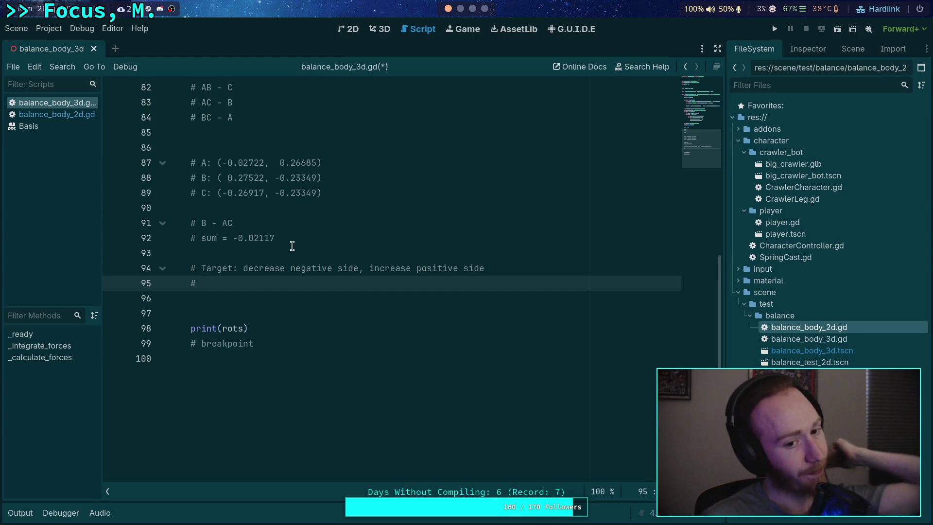
- Review the 'sum = -0.02117' note on line 92, then return to the bare '#' line 95
left_click_drag(248, 238, 275, 238)
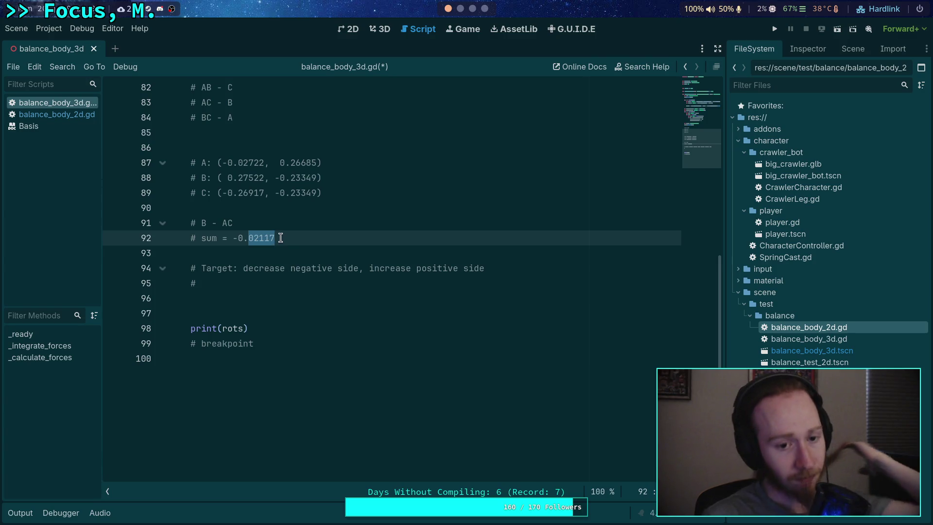
left_click_drag(201, 238, 285, 236)
left_click_drag(202, 222, 283, 233)
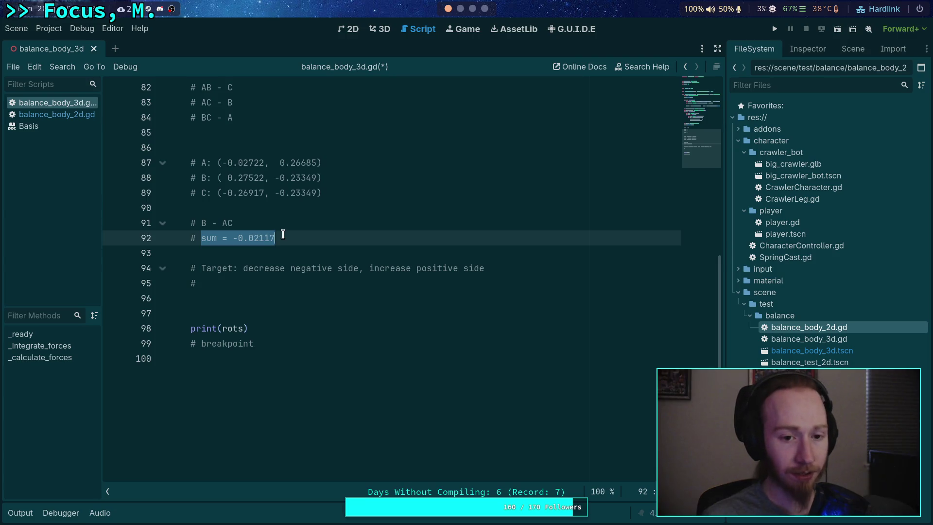
left_click_drag(234, 223, 201, 223)
scroll(321, 237, "up", 1)
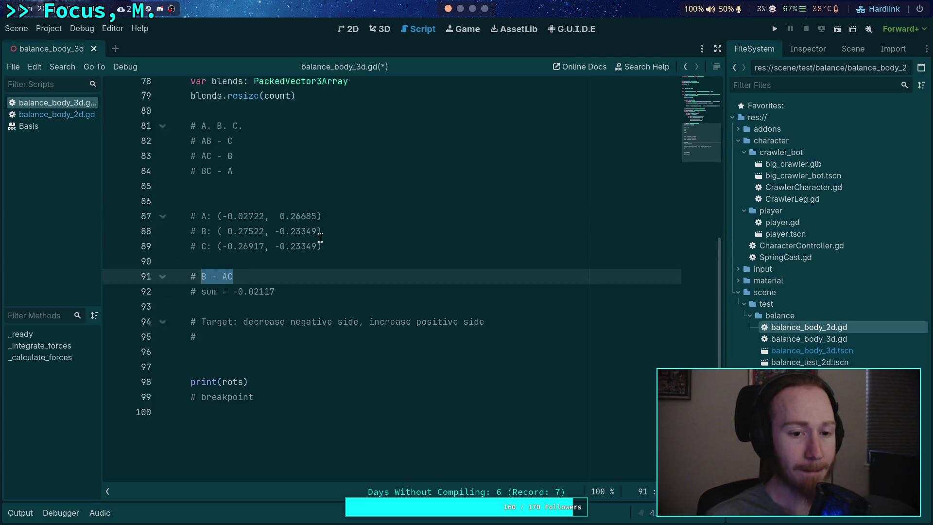
scroll(320, 236, "up", 1)
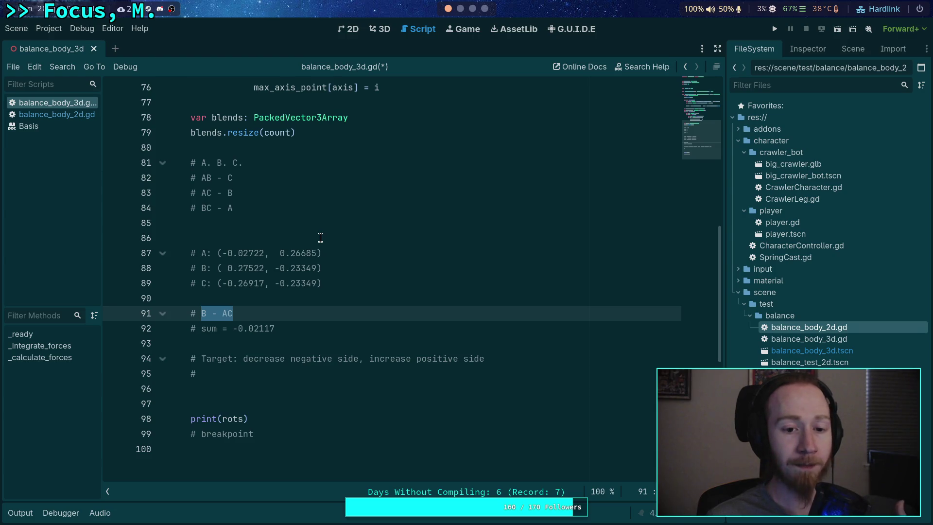
scroll(315, 253, "down", 1)
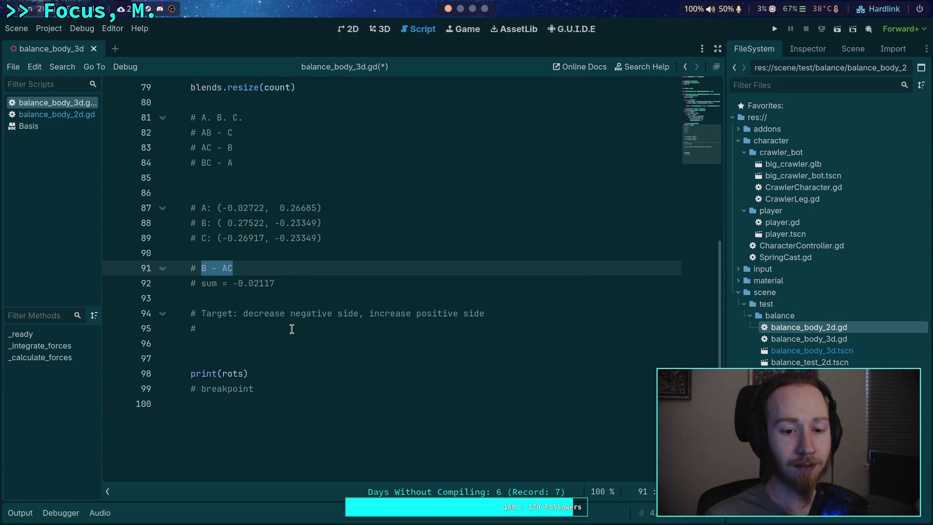
left_click(318, 328)
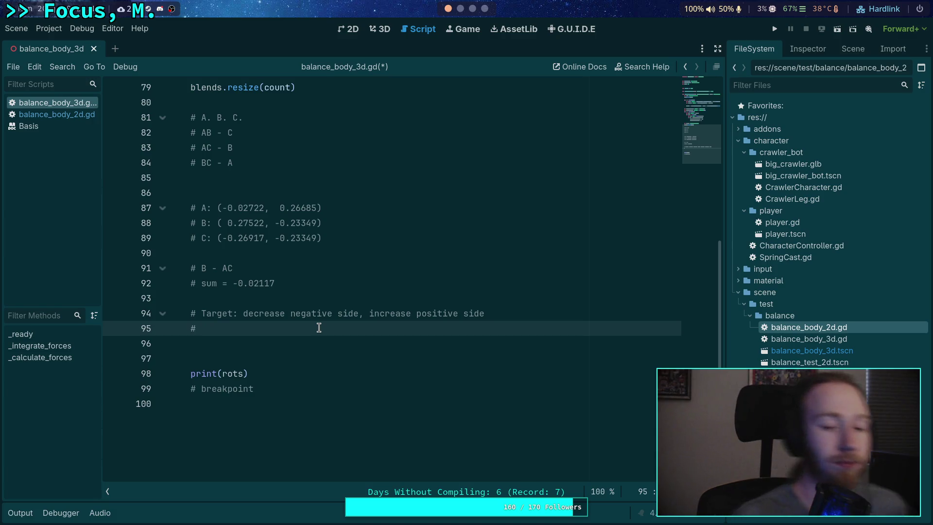
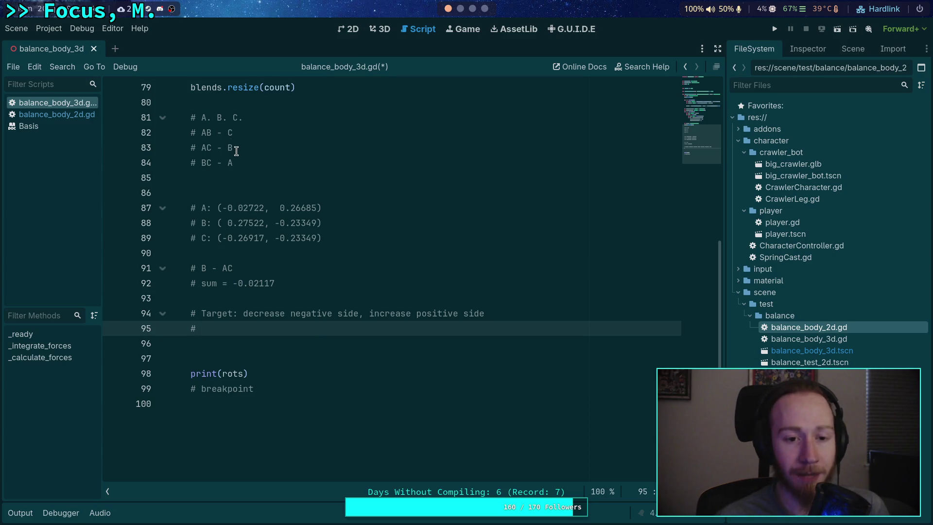
- Review the B - AC and sum notes and compare the A, B and C coordinate values
left_click_drag(234, 147, 211, 147)
left_click_drag(275, 283, 201, 284)
left_click(241, 333)
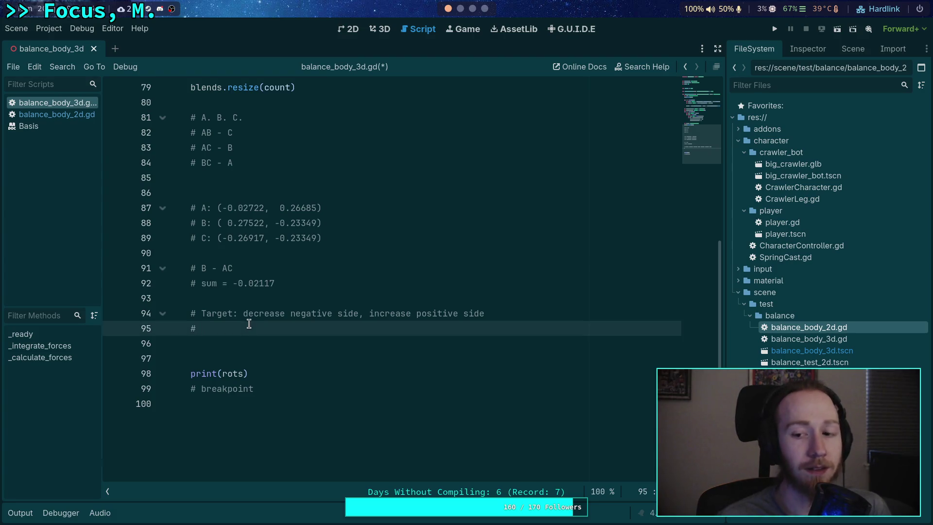
scroll(257, 327, "up", 1)
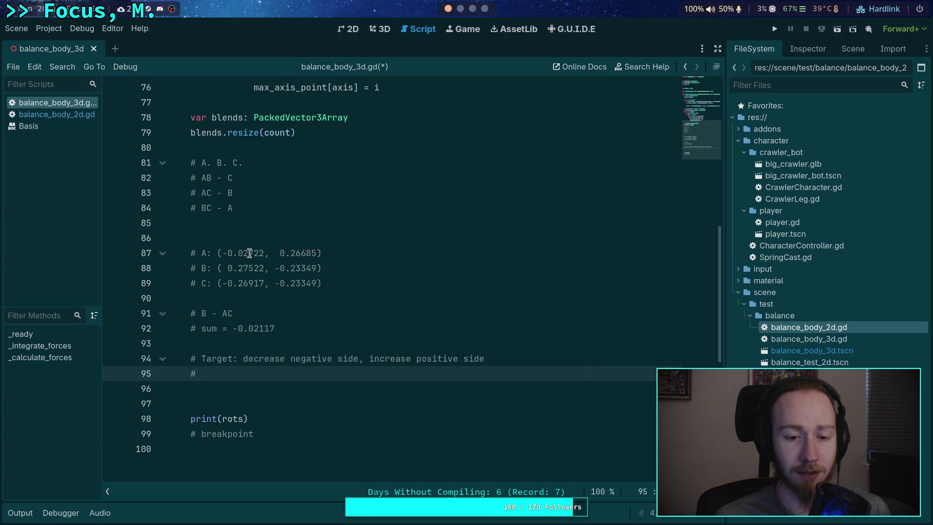
mouse_move(228, 253)
left_mouse_down()
mouse_move(265, 253)
mouse_move(257, 283)
mouse_move(267, 283)
left_mouse_up()
mouse_move(221, 253)
left_mouse_down()
mouse_move(248, 254)
mouse_move(229, 268)
mouse_move(259, 268)
mouse_move(246, 283)
mouse_move(316, 253)
mouse_move(318, 268)
mouse_move(276, 284)
mouse_move(316, 284)
mouse_move(273, 268)
mouse_move(316, 268)
mouse_move(316, 283)
left_mouse_up()
left_click(315, 283)
left_click(273, 268)
left_click(297, 283)
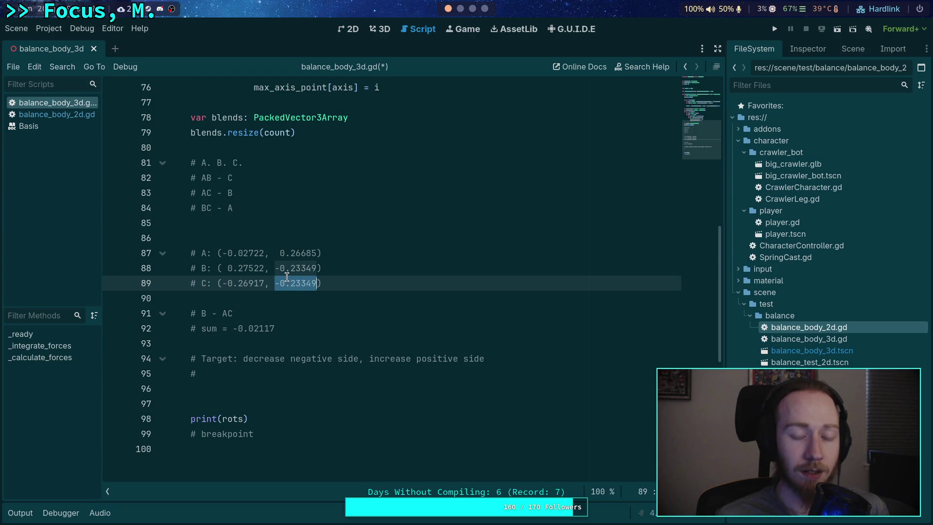
left_click(221, 284)
- Compare A, B and C values such as 0.27522, 0.26917, 0.26685 and -0.23349
left_click(224, 272)
double_click(224, 271)
double_click(238, 284)
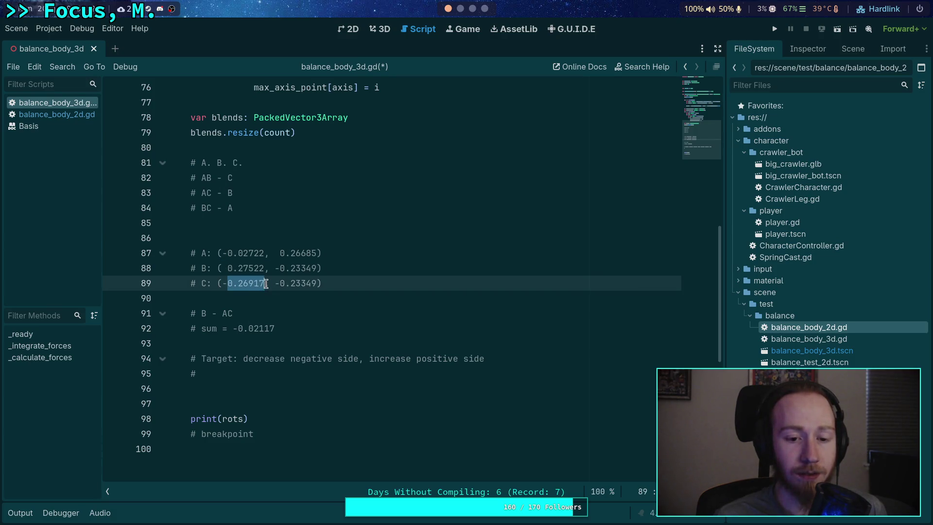
double_click(222, 269)
mouse_move(223, 253)
left_mouse_down()
mouse_move(322, 253)
mouse_move(317, 284)
left_mouse_up()
double_click(236, 284)
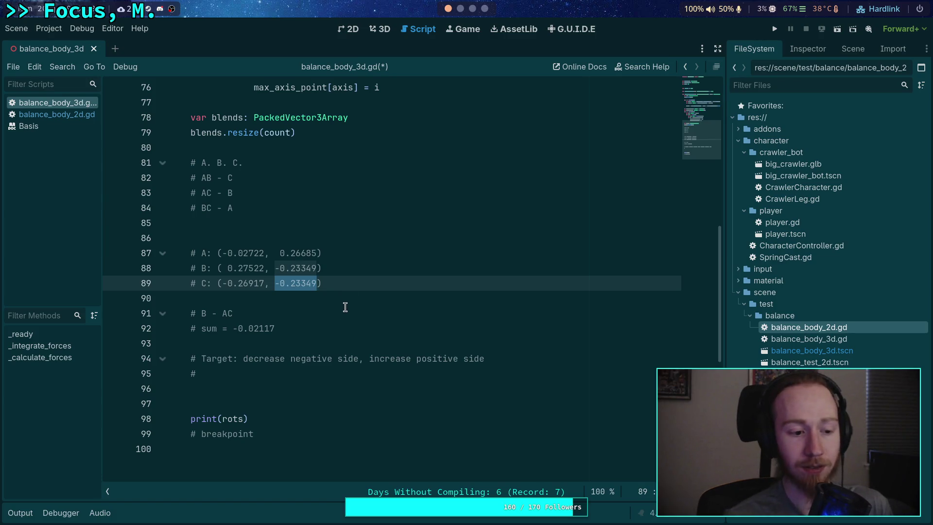
left_click(326, 330)
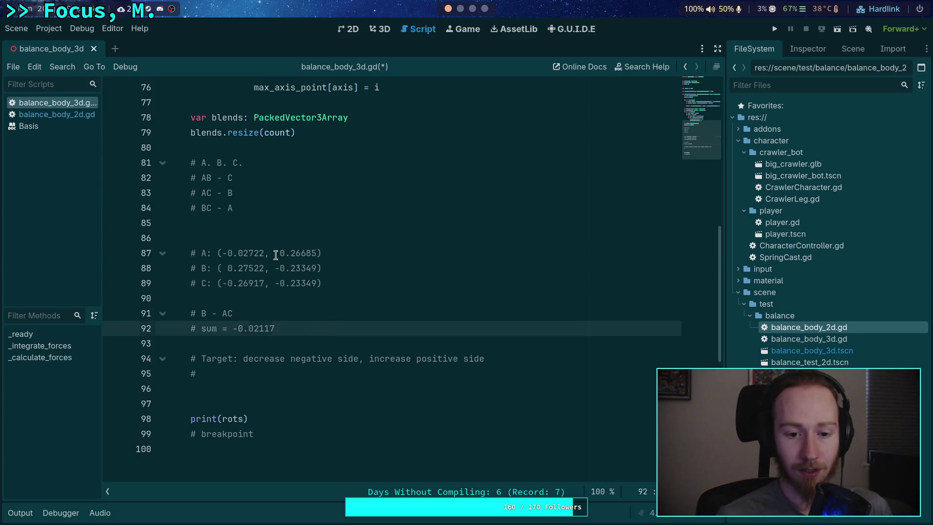
left_click_drag(275, 254, 316, 254)
double_click(303, 270)
left_click_drag(275, 283, 316, 284)
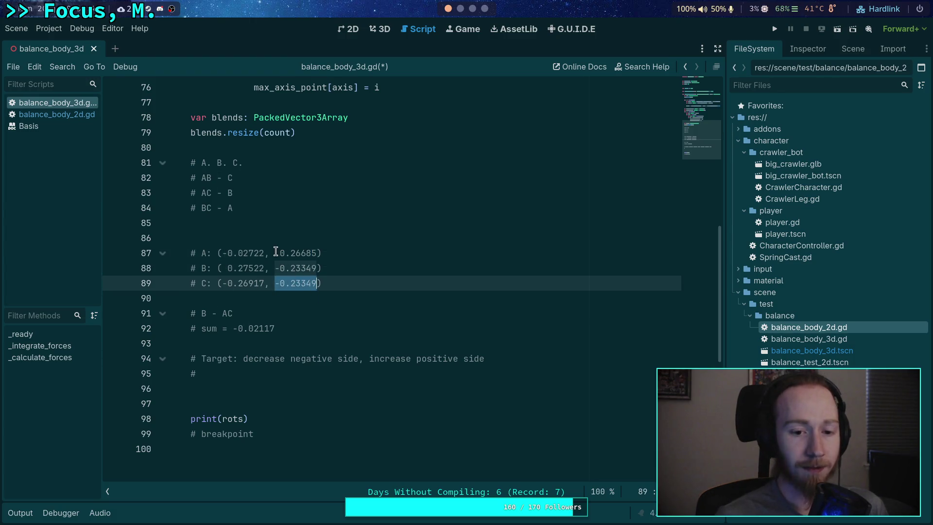
- Rewrite the B - AC note on line 91 as A - BC
left_click_drag(291, 328, 202, 314)
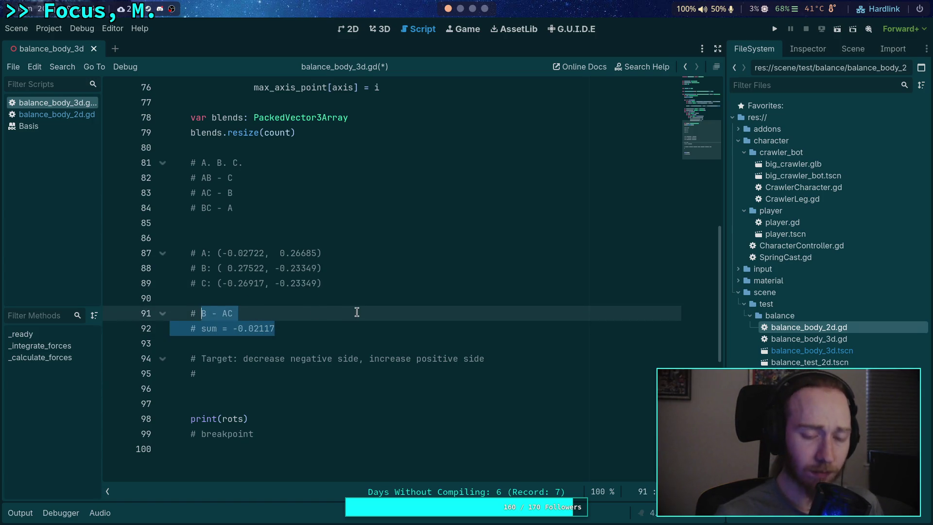
left_click_drag(280, 253, 300, 253)
left_click_drag(253, 312, 204, 316)
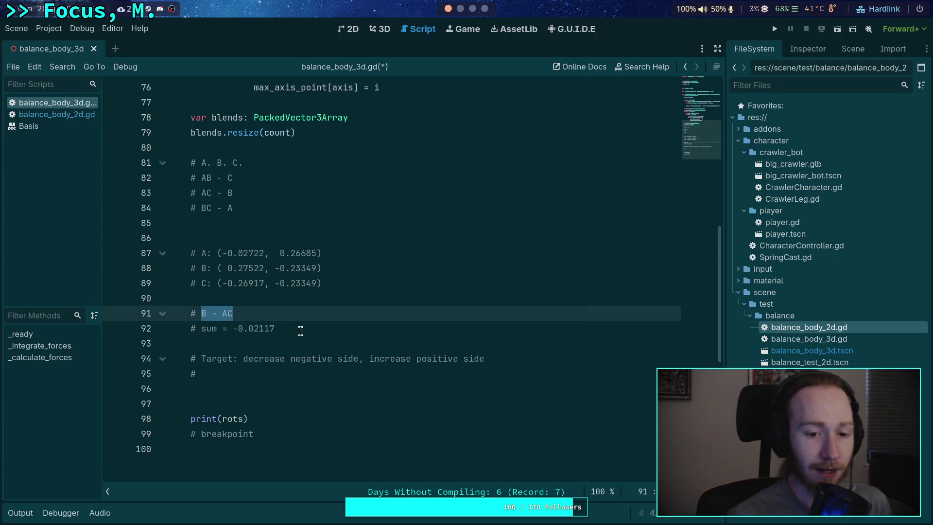
type("A")
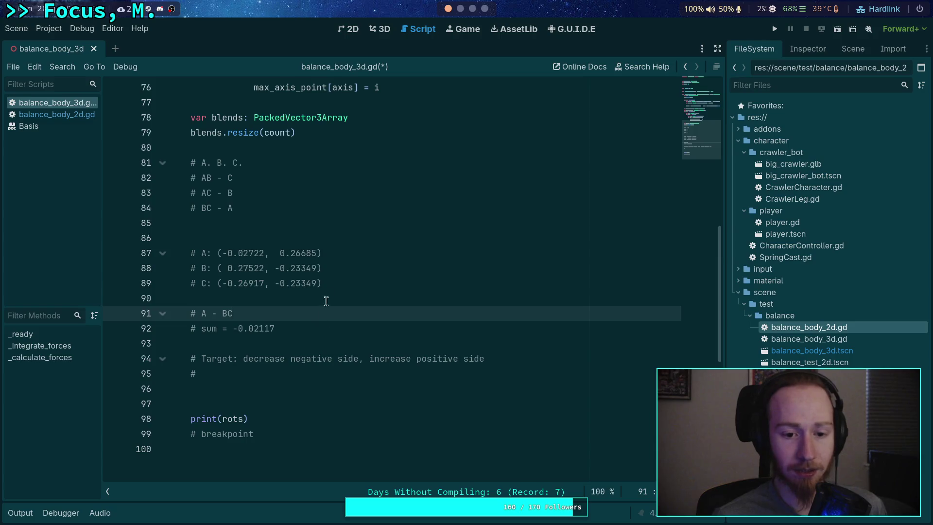
- Copy A's second value 0.26685 from line 87
left_click_drag(280, 253, 316, 252)
right_click(304, 252)
left_click(335, 305)
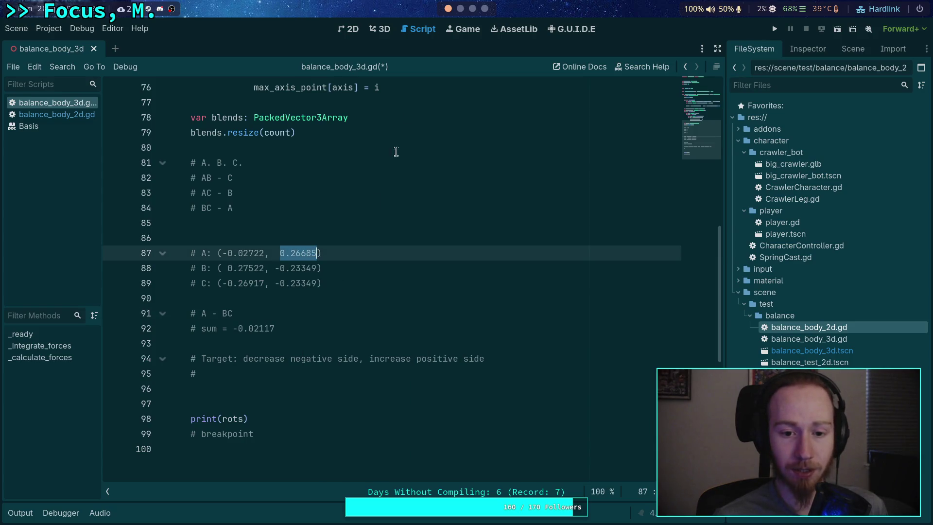
- Paste 0.26685 at the Python prompt
scroll(459, 5, "down", 3)
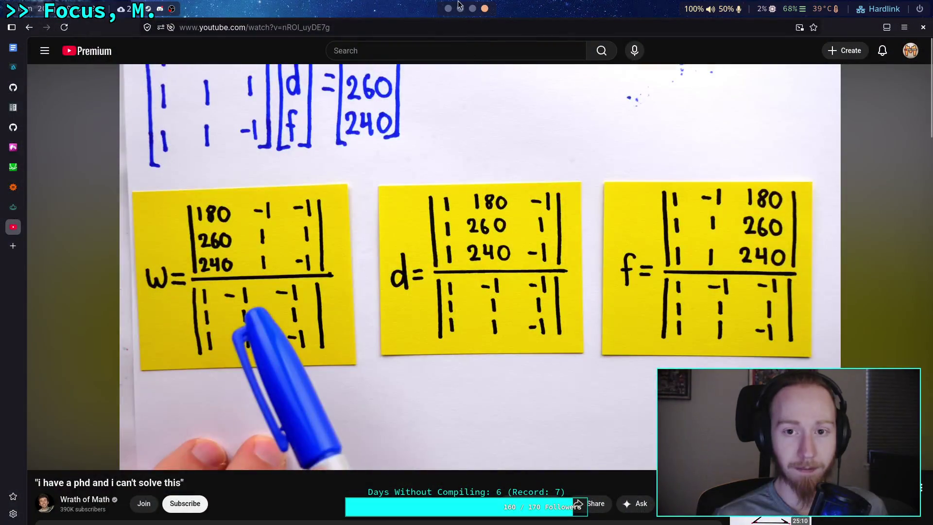
scroll(459, 6, "down", 1)
scroll(473, 7, "down", 1)
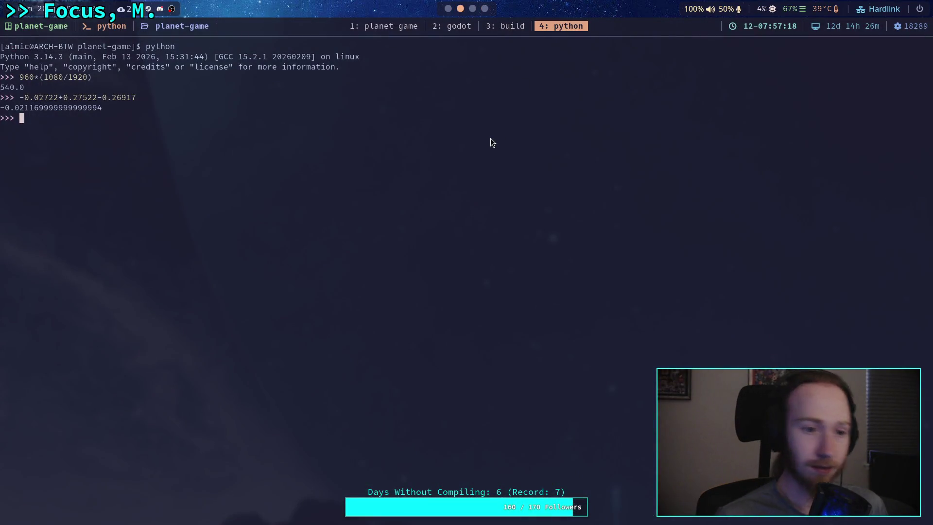
key("ctrl+shift+v")
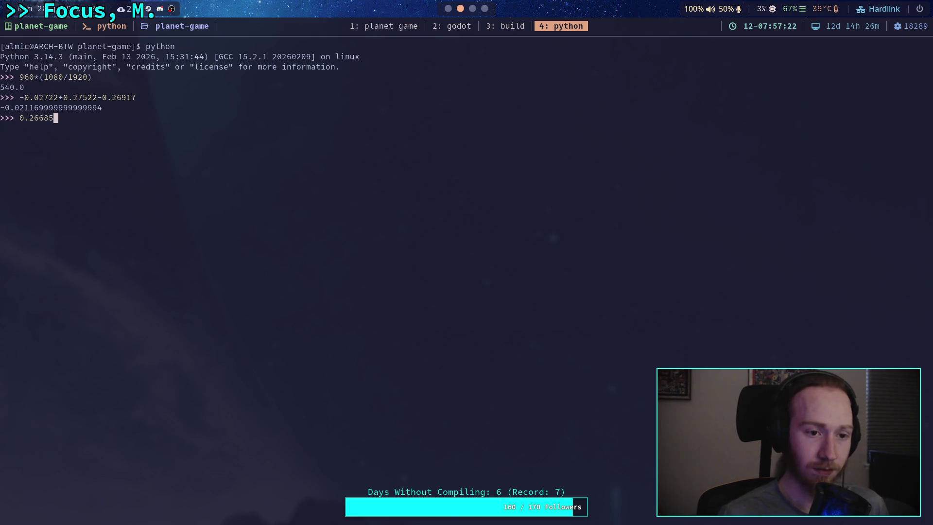
key("super+1")
- Subtract B's -0.23349 twice, evaluate to -0.20013, and copy the result
left_click_drag(275, 268, 316, 269)
right_click(309, 269)
left_click(327, 317)
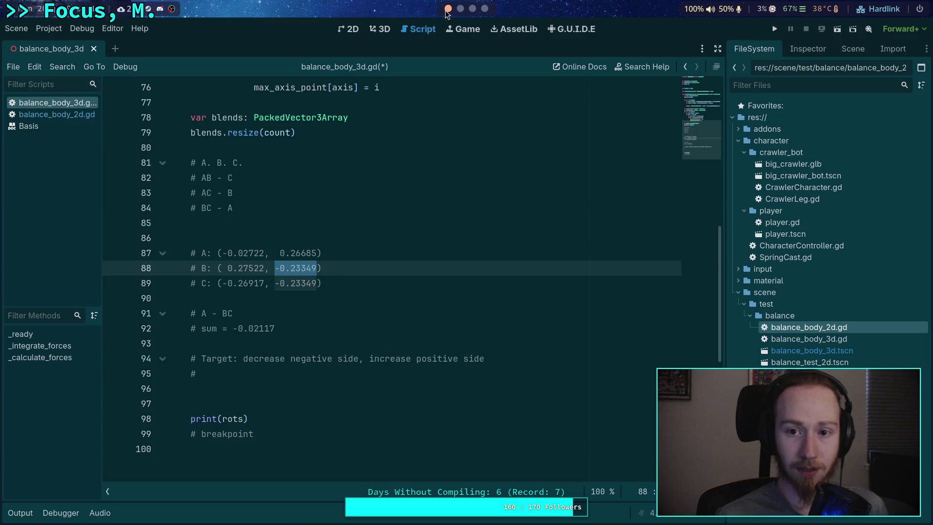
key("super+2")
key("ctrl+shift+v")
key("ctrl+shift+v")
key("Return")
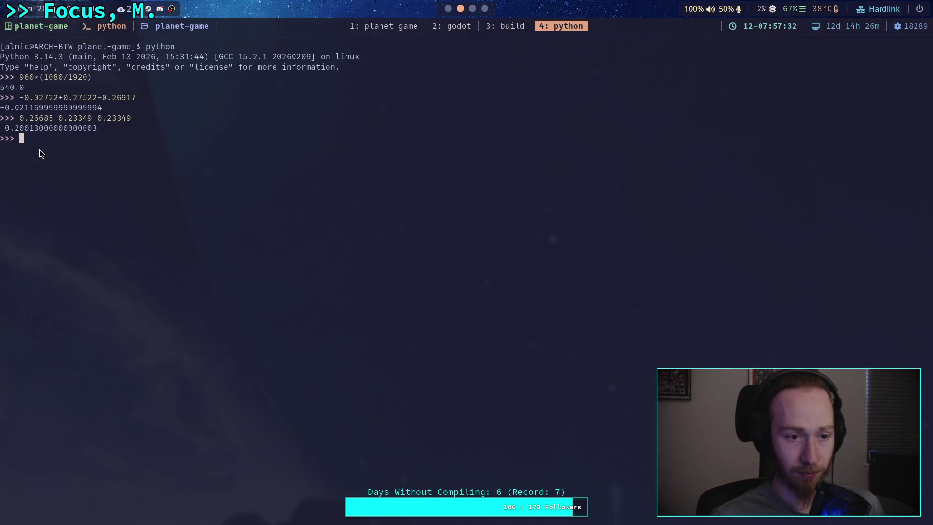
left_click_drag(2, 128, 43, 130)
key("super+2")
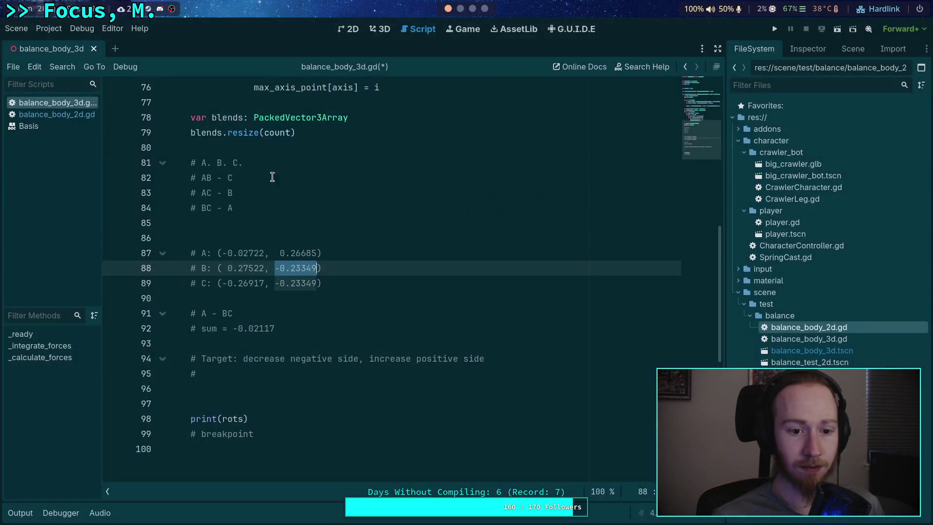
- Replace the old sum -0.02117 on line 92 with -0.20013
left_click_drag(276, 328, 233, 328)
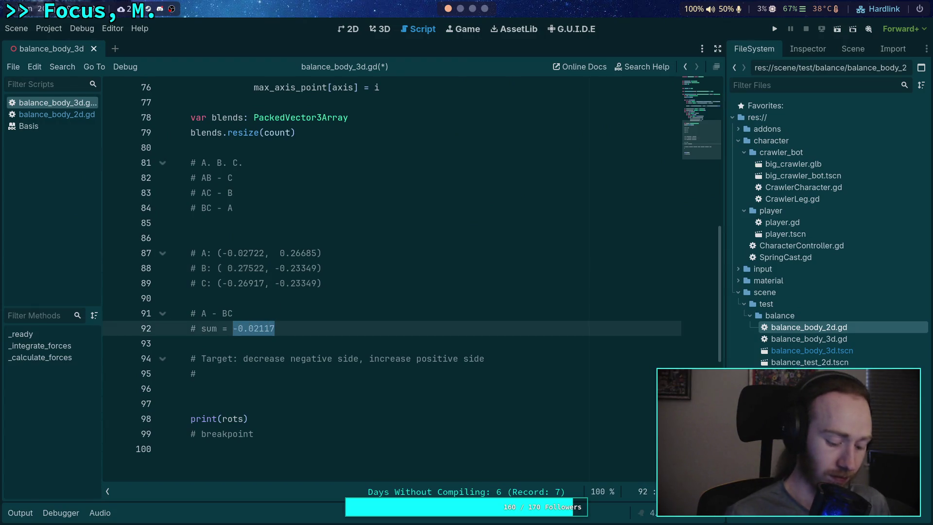
type("V")
key("BackSpace")
key("ctrl+v")
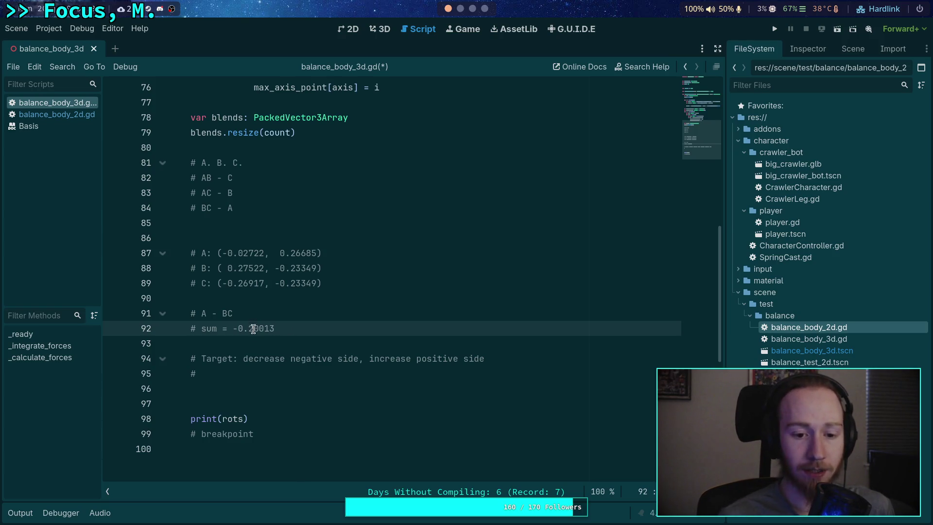
left_click(283, 372)
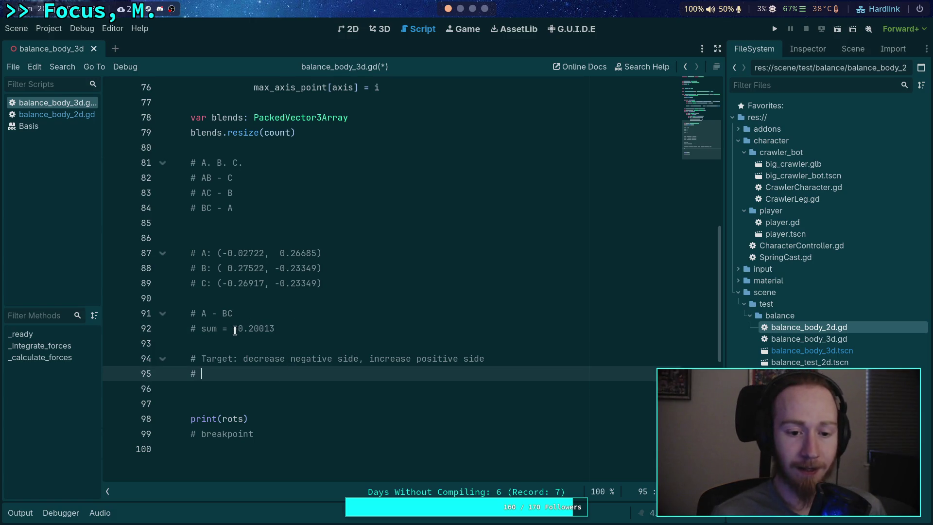
- Check the new sum, the A - BC note, and B's and C's second values
left_click_drag(238, 329, 280, 329)
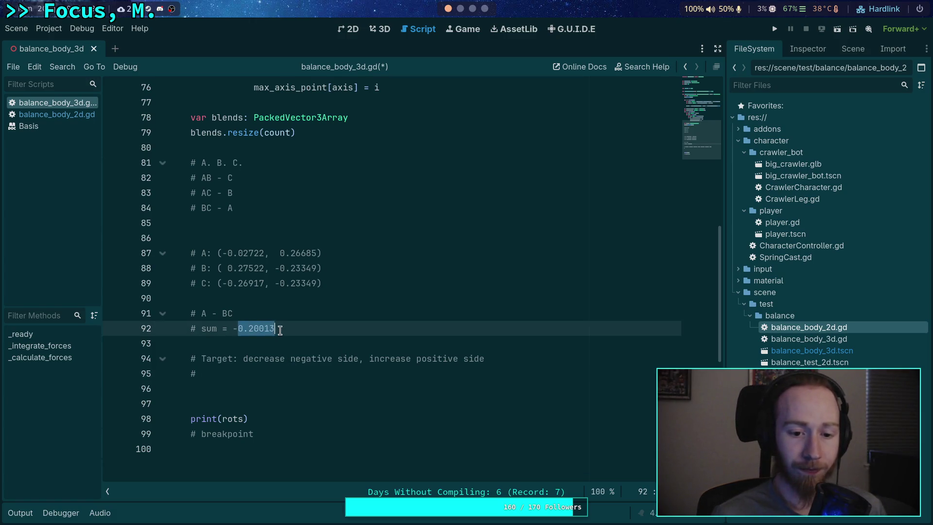
left_click_drag(222, 313, 238, 313)
double_click(204, 312)
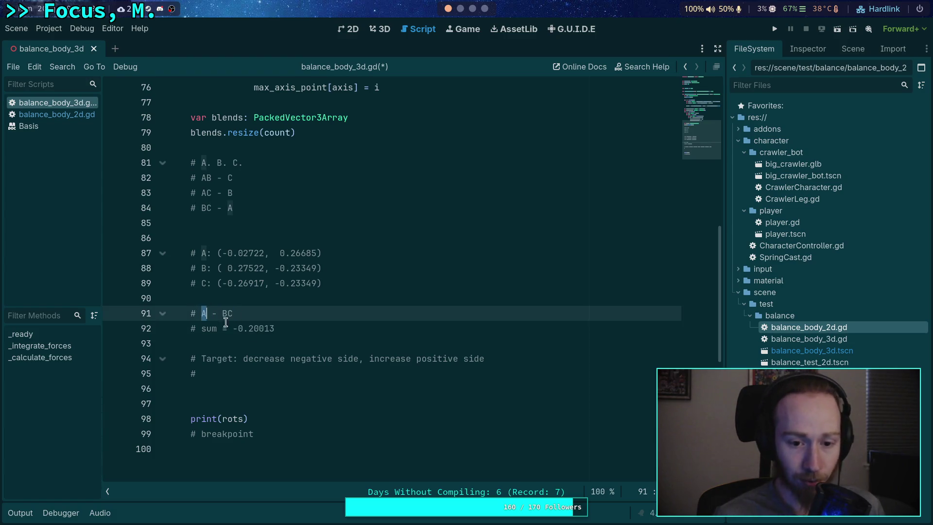
left_click(376, 379)
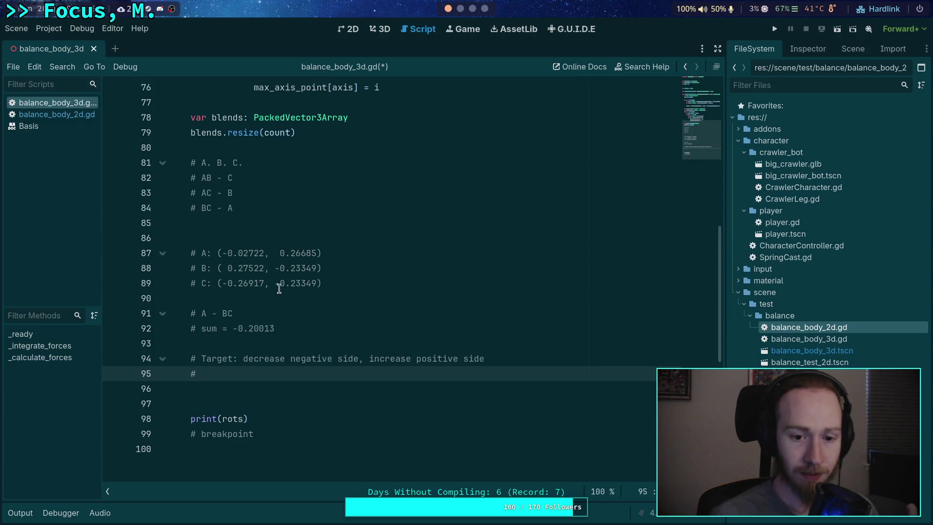
mouse_move(280, 252)
left_mouse_down()
mouse_move(317, 252)
mouse_move(324, 287)
left_mouse_up()
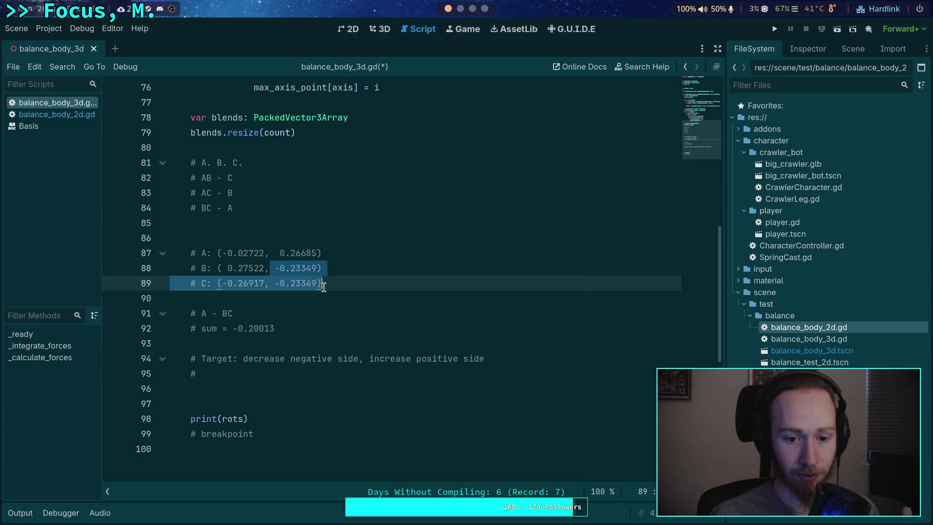
left_click(306, 284)
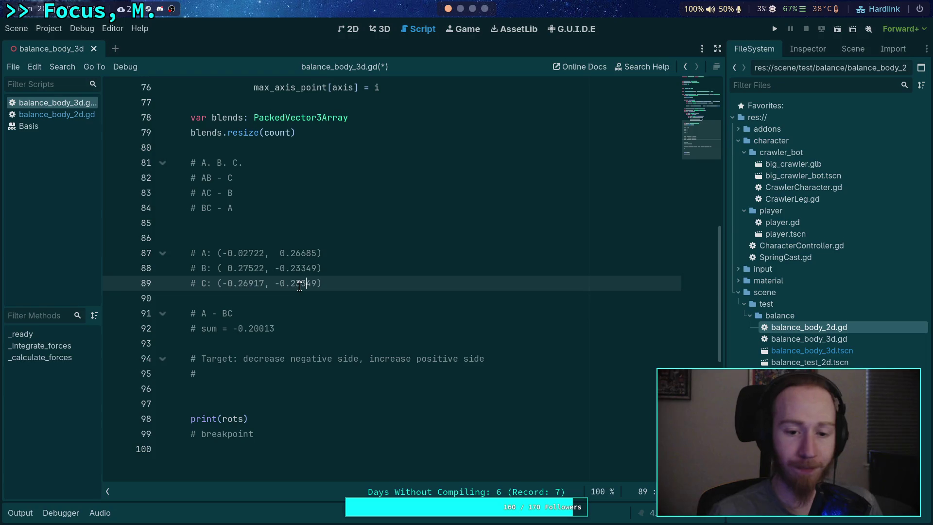
left_click(484, 8)
left_click(460, 9)
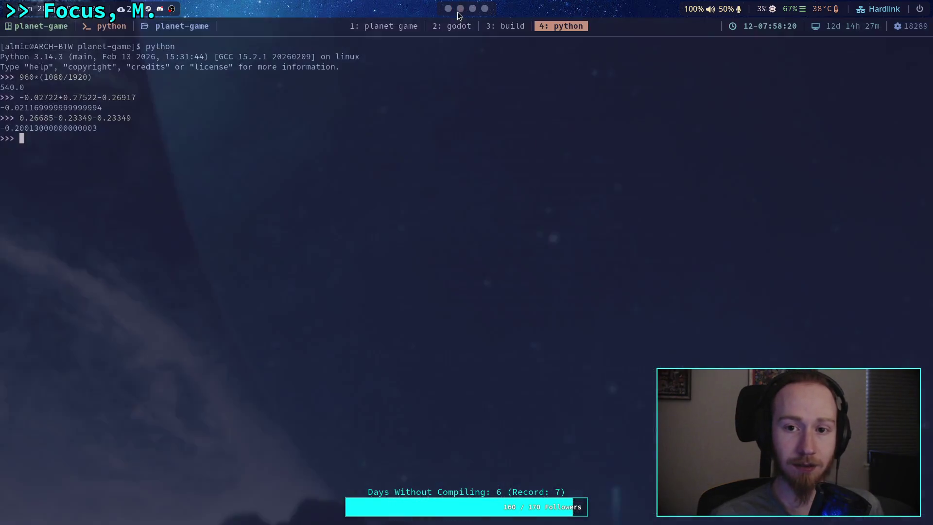
- Evaluate -0.20013-0.20013 in Python and copy 0.26685 from the script
type("-0.20013-0.20013")
key("Return")
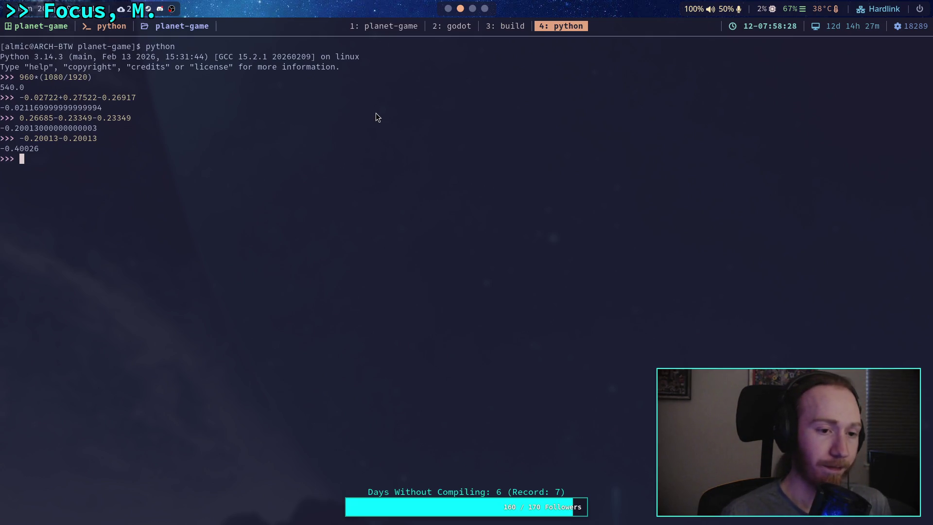
key("super+1")
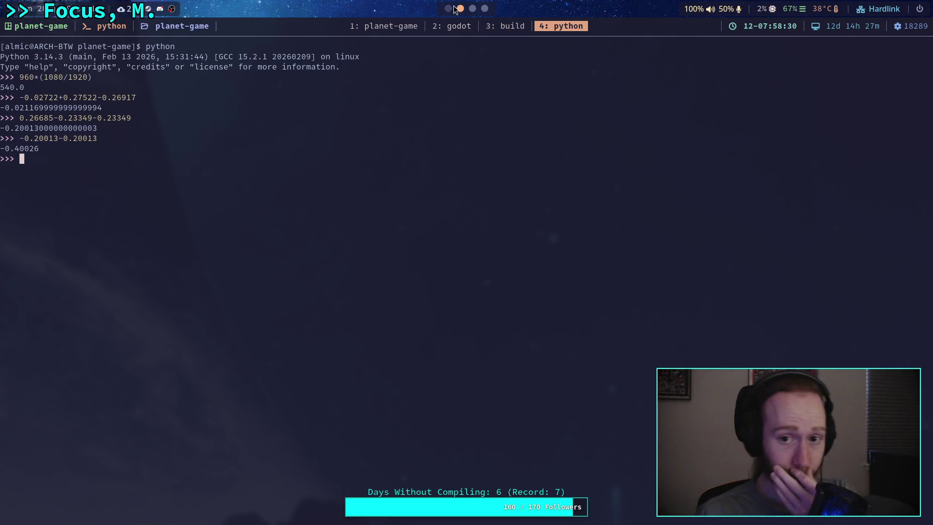
left_click_drag(279, 253, 316, 253)
right_click(309, 261)
left_click(280, 253)
right_click(313, 257)
left_click(324, 301)
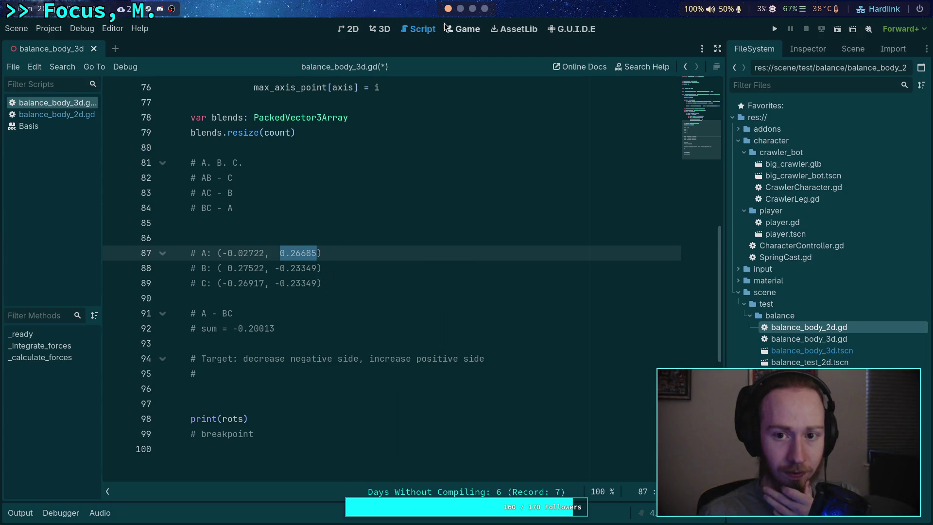
- Evaluate -0.20013-0.20013+0.26685 in Python
key("super+4")
key("Up")
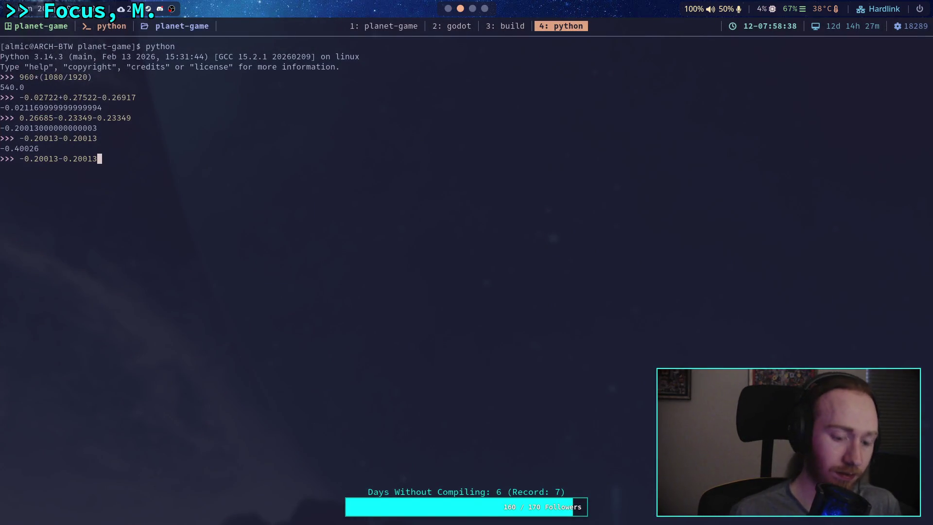
type("+")
key("ctrl+shift+v")
key("Return")
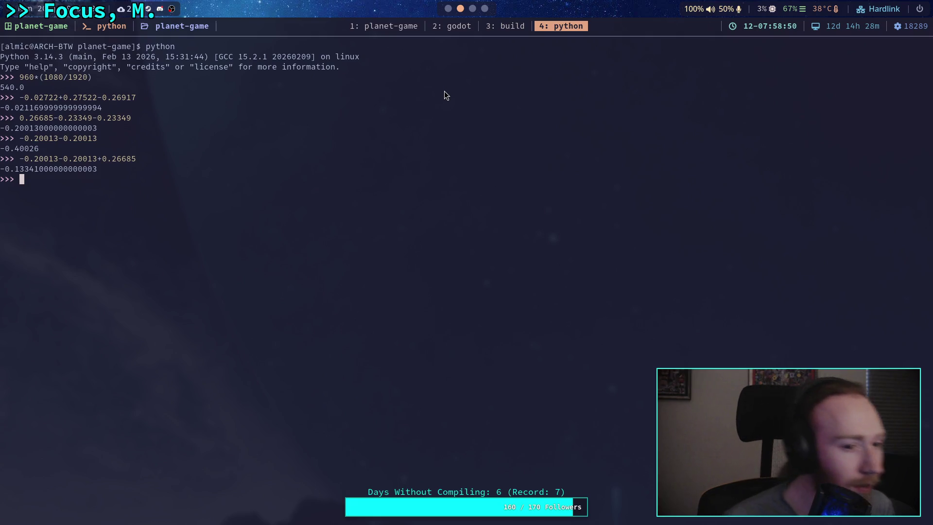
- Evaluate -0.23349-0.23349 and then -0.23349-0.23349+0.26685
left_click_drag(93, 117, 133, 118)
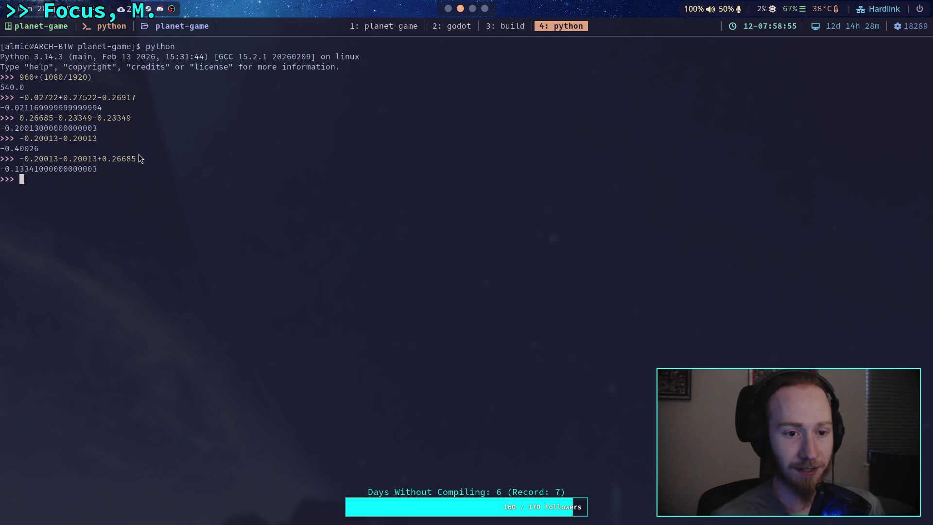
type("-0.23349-0.23349")
key("Return")
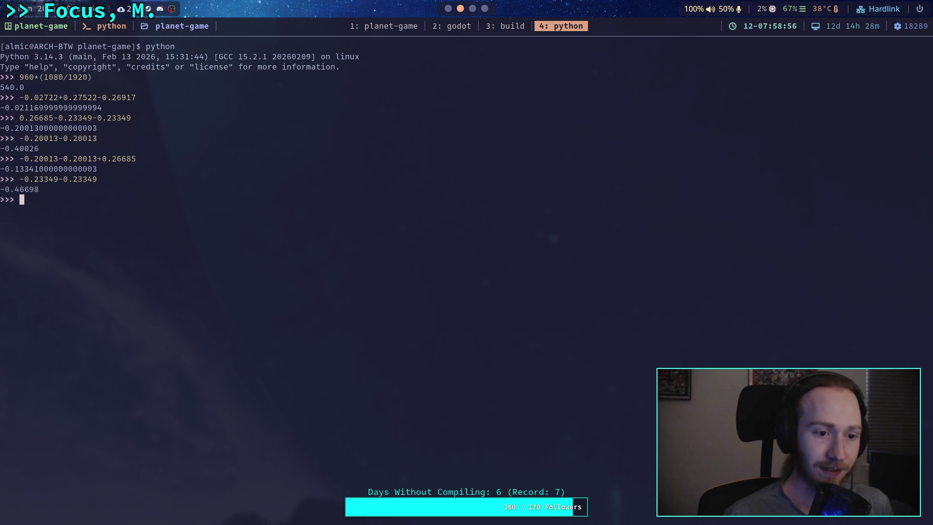
type("-0.23349-0.23349+")
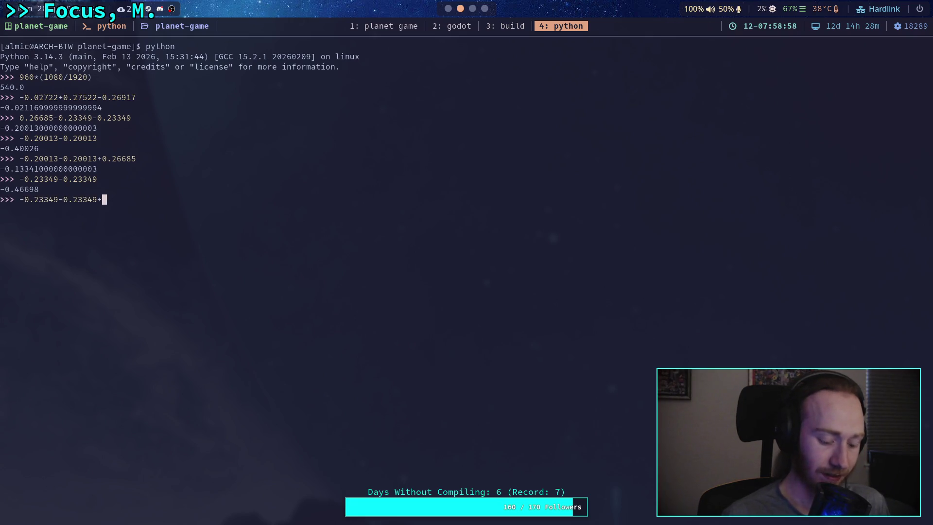
left_click_drag(98, 159, 144, 159)
middle_click(113, 201)
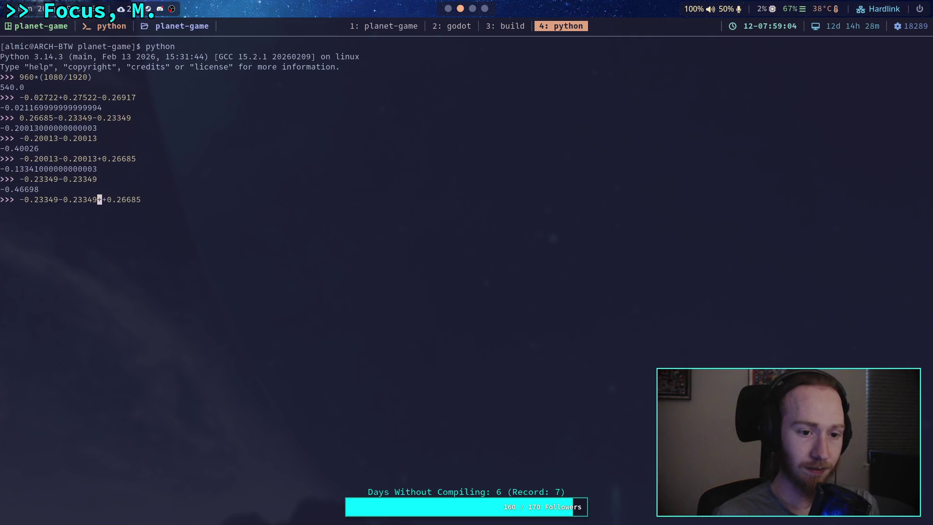
key("Return")
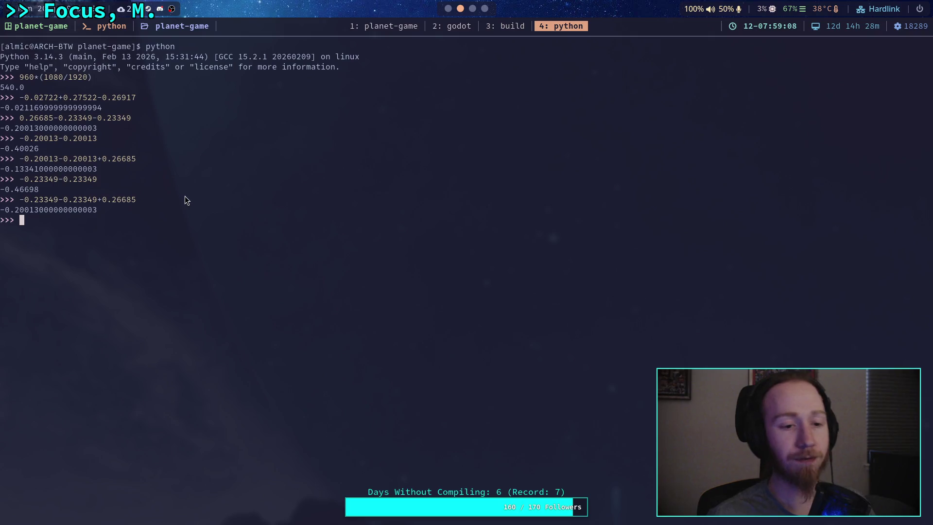
- Halve the combined sum: (-0.23349-0.23349+0.26685)/2 = -0.100065
key("Up")
key("Left")
key("Left")
key("Left")
type("(")
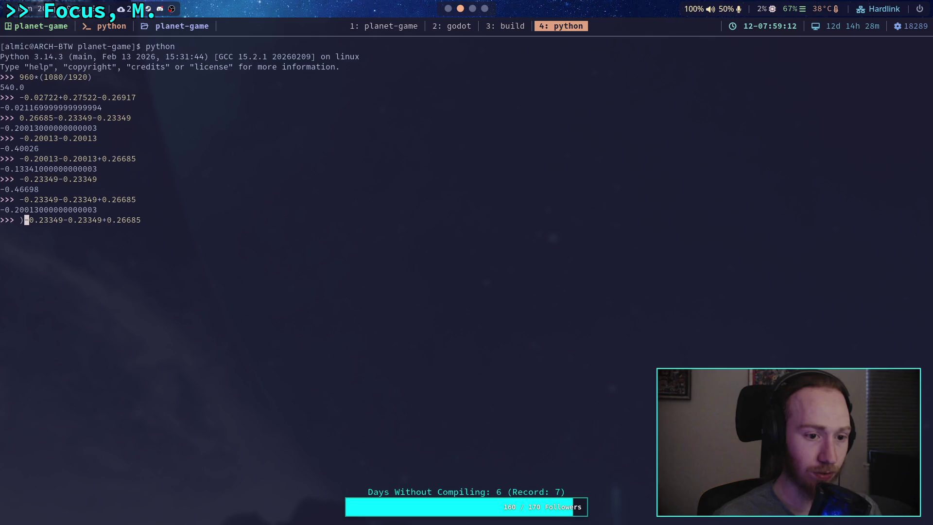
key("Right")
key("Right")
key("Right")
key("Right")
key("Right")
key("Right")
type(")/2")
key("Return")
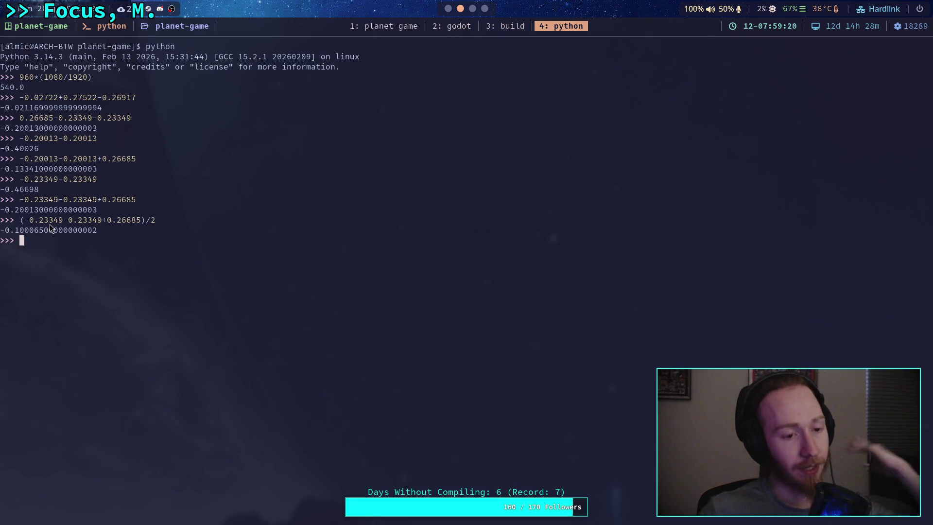
- Cross-check values in the script and start a new expression with 0.26685
left_click_drag(23, 221, 146, 220)
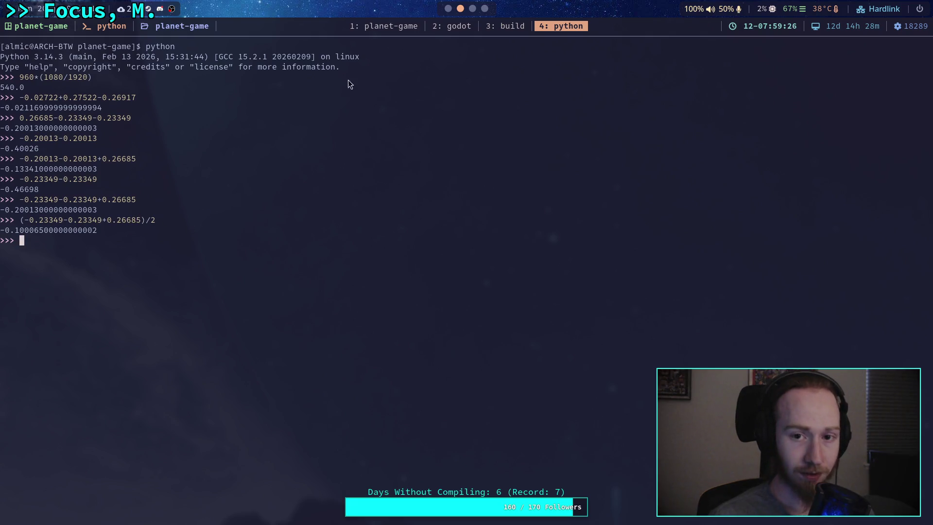
left_click(448, 9)
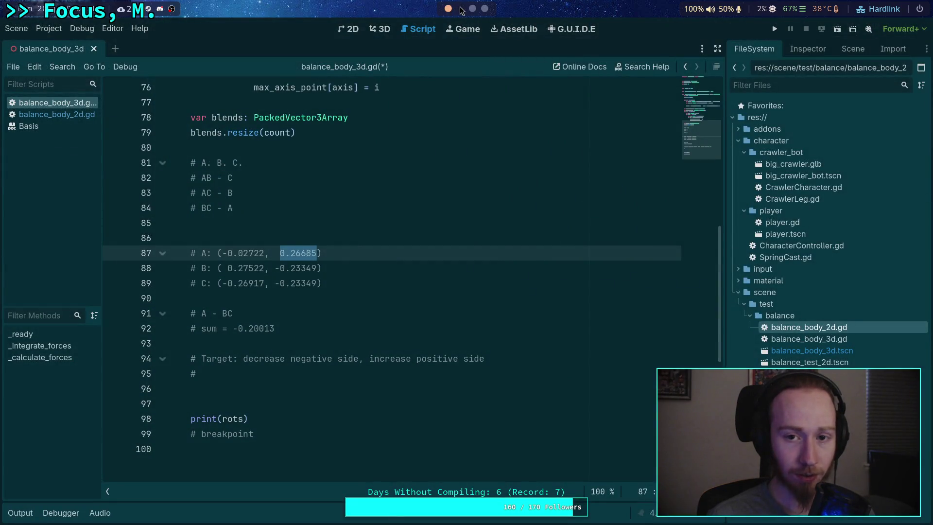
left_click(461, 9)
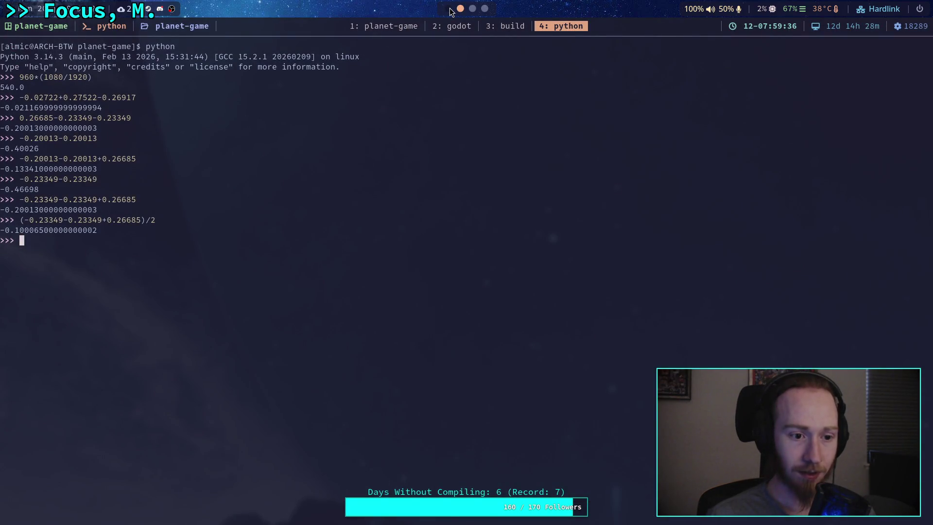
left_click_drag(3, 233, 47, 232)
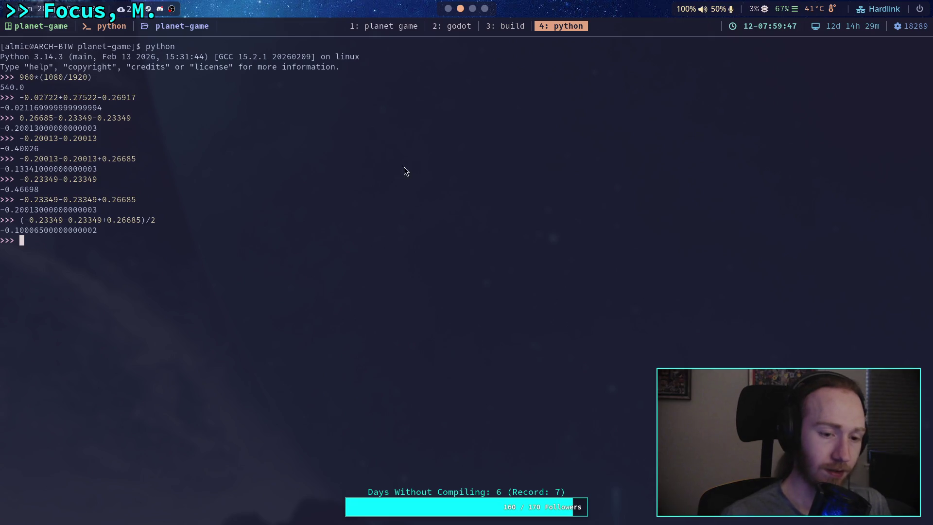
left_click_drag(108, 221, 142, 221)
middle_click(127, 243)
left_click_drag(1, 231, 46, 230)
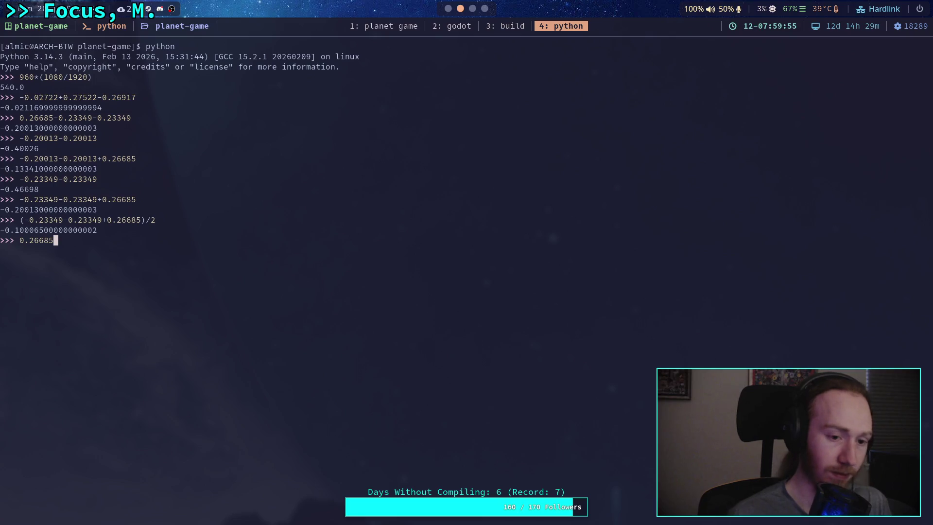
- Compute the new A as 0.26685-(-0.100065) = 0.366915 and copy it
type("-)")
key("BackSpace")
type("(")
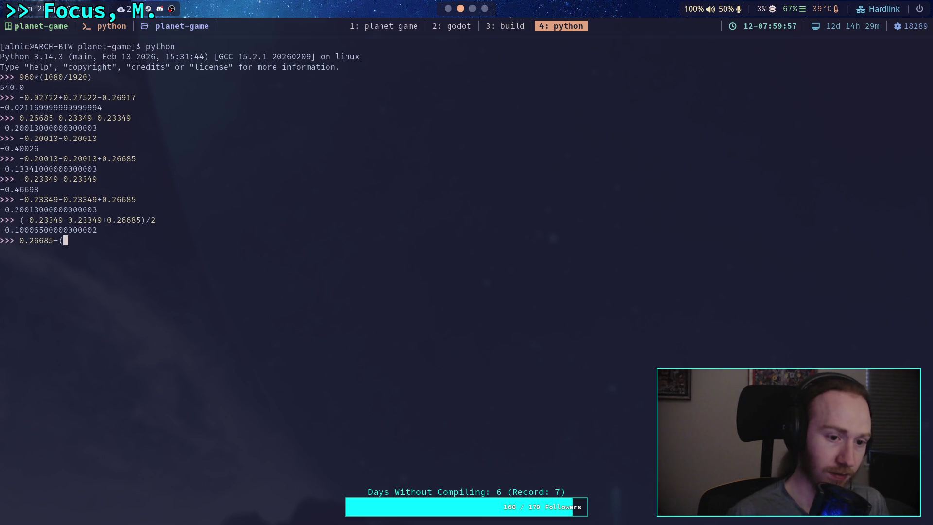
middle_click(109, 245)
type(")")
key("Return")
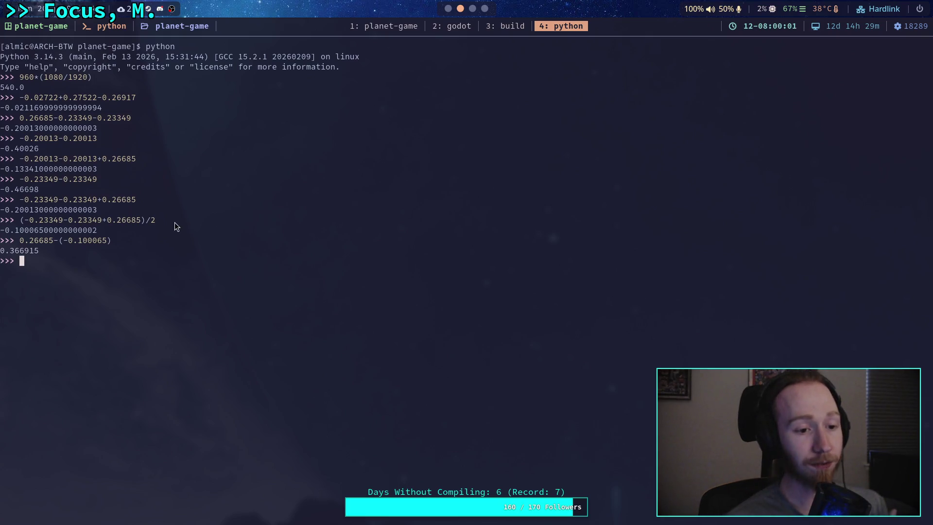
left_click_drag(2, 254, 43, 251)
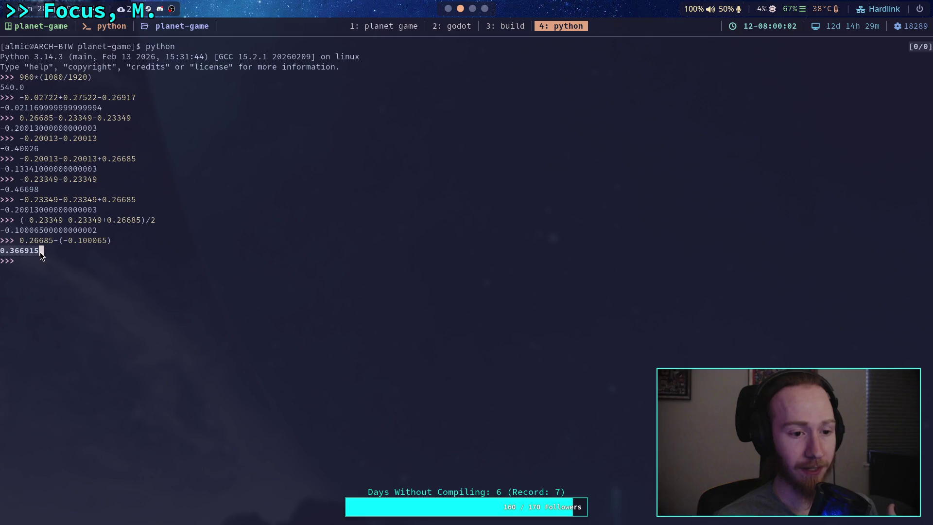
key("super+2")
left_click(358, 377)
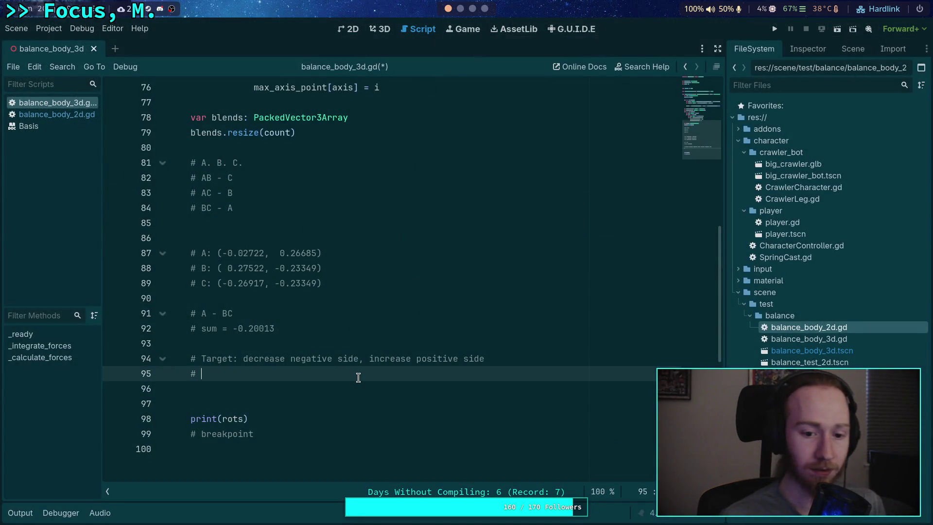
- Add '# new A: 0.366915' on line 95 and start a '# new BC:' line below
type("new A: V")
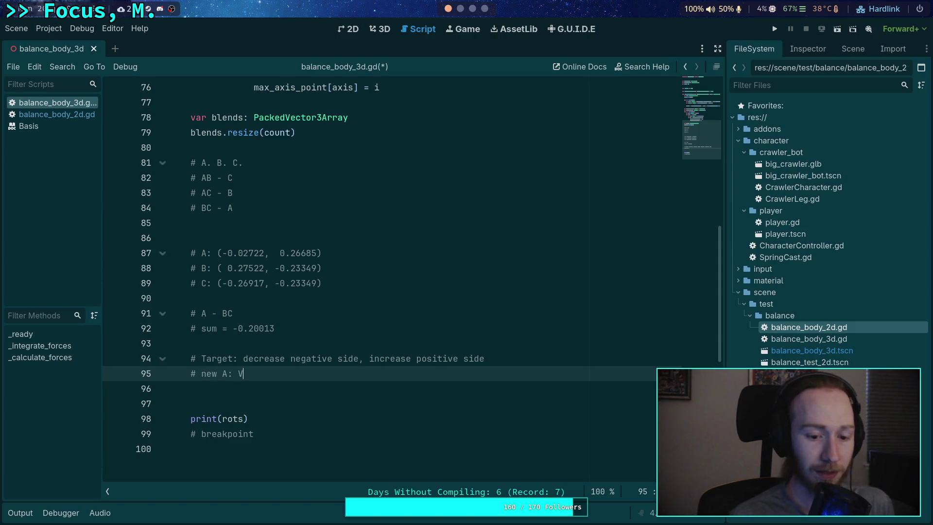
key("BackSpace")
key("ctrl+v")
key("Return")
type("@")
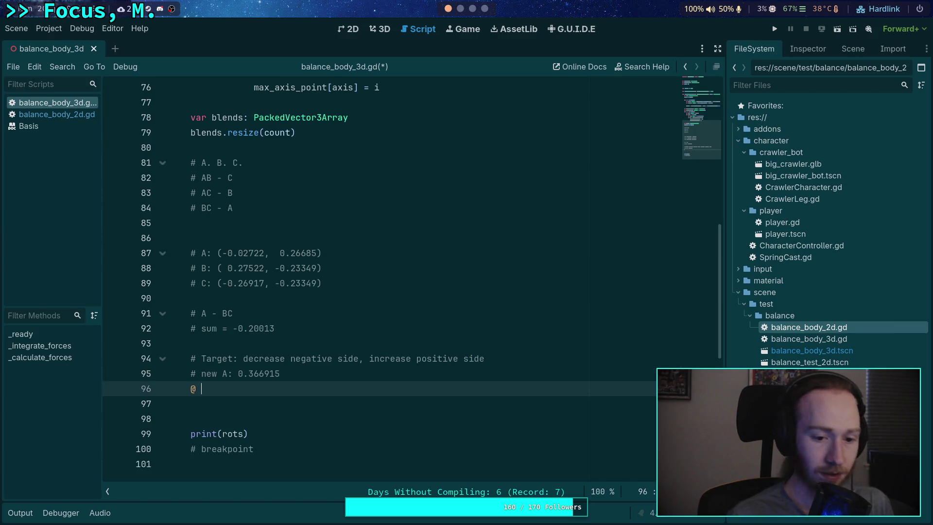
key("BackSpace")
type("# new BC:")
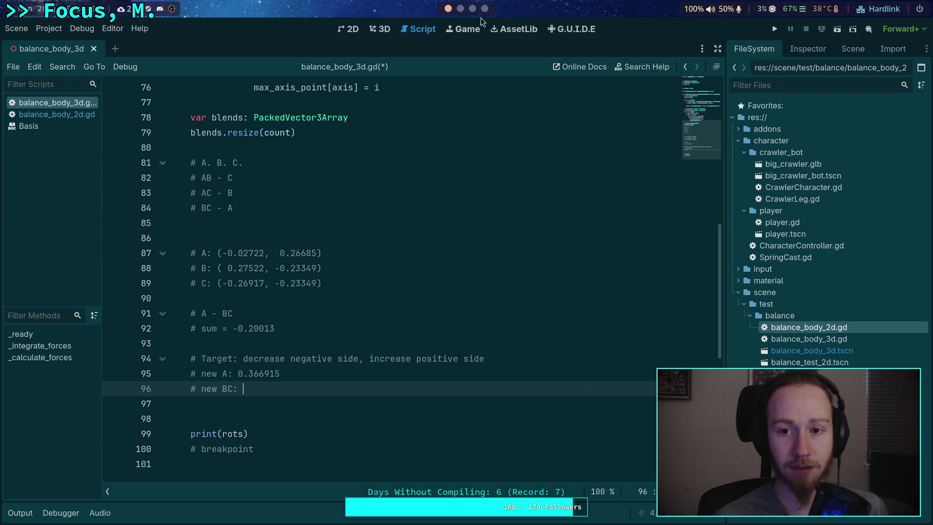
left_click(461, 9)
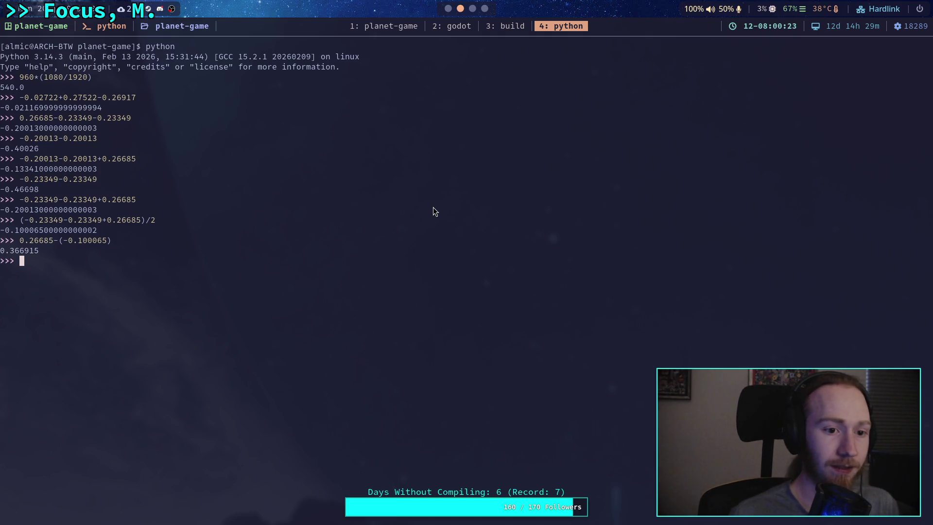
- Evaluate -0.23349-0.23349-(-0.100065) = -0.366915 and paste it after the new BC label
key("Up")
key("Up")
key("Up")
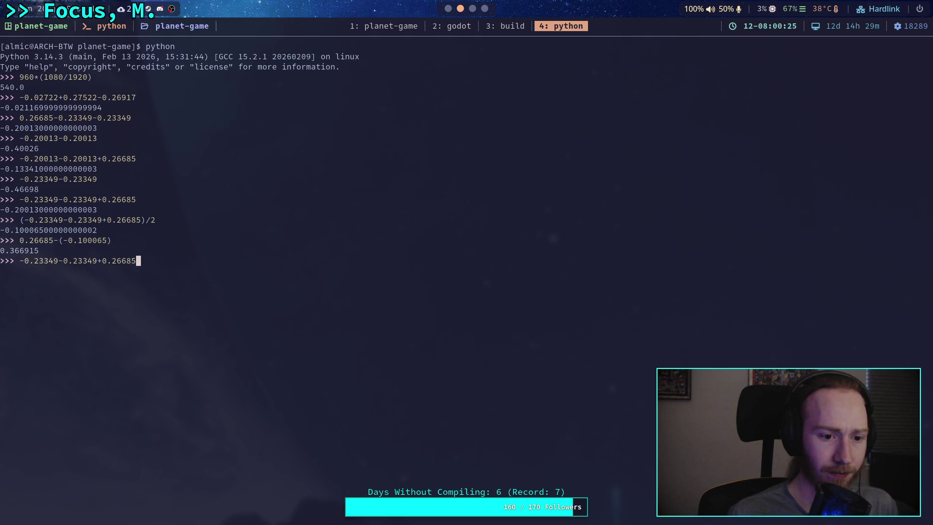
key("BackSpace")
type("-(")
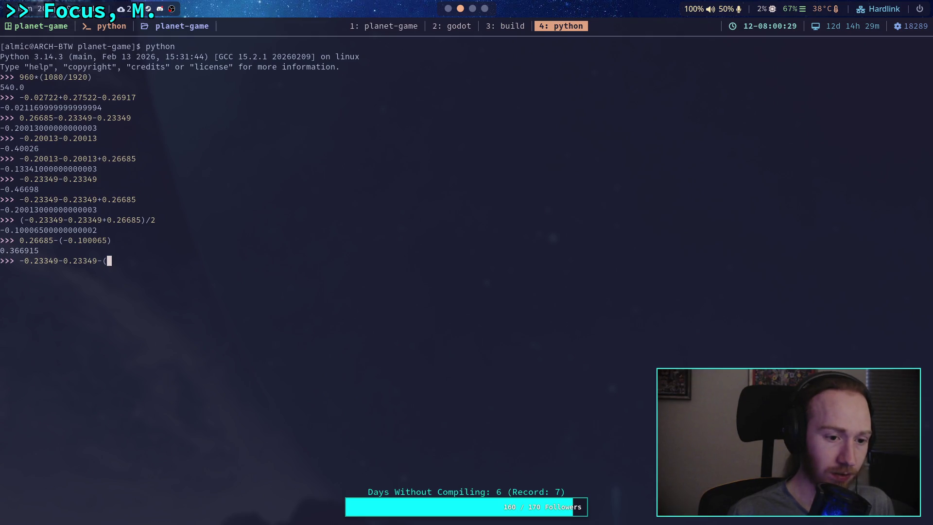
type("0.366915")
left_click(70, 242)
left_click_drag(106, 247, 111, 244)
key("super+c")
key("BackSpace")
key("BackSpace")
key("BackSpace")
middle_click(153, 262)
type(")")
key("Return")
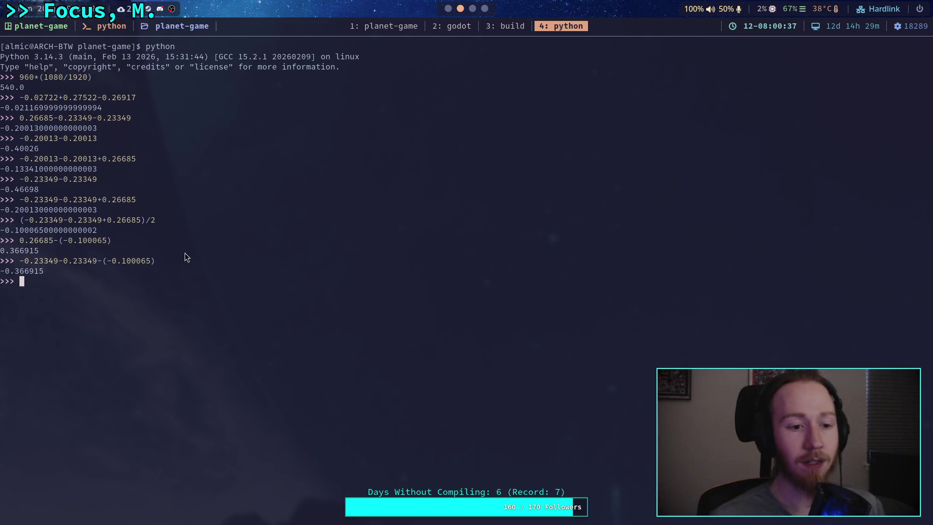
left_click_drag(2, 274, 48, 269)
left_click(448, 10)
type("-0.366915")
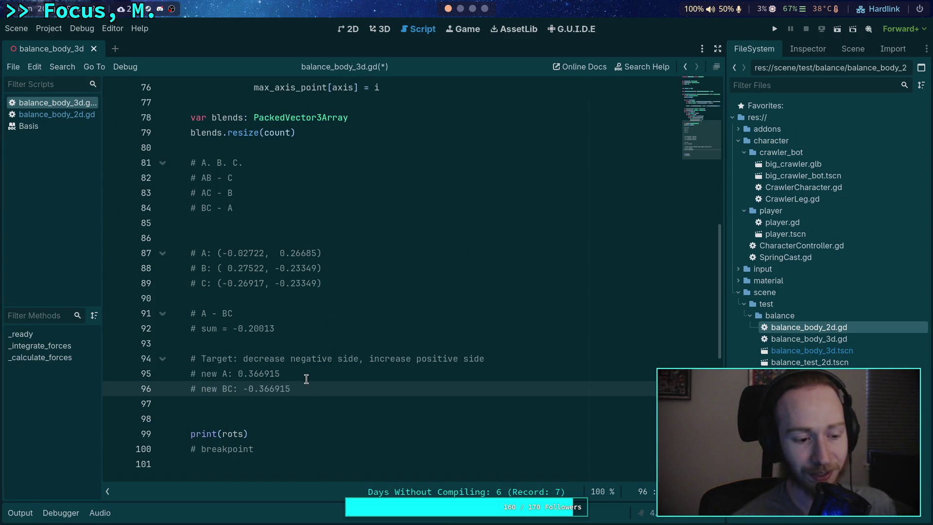
- Review the new A and BC notes and start a '# [' comment on line 97
left_click(238, 377)
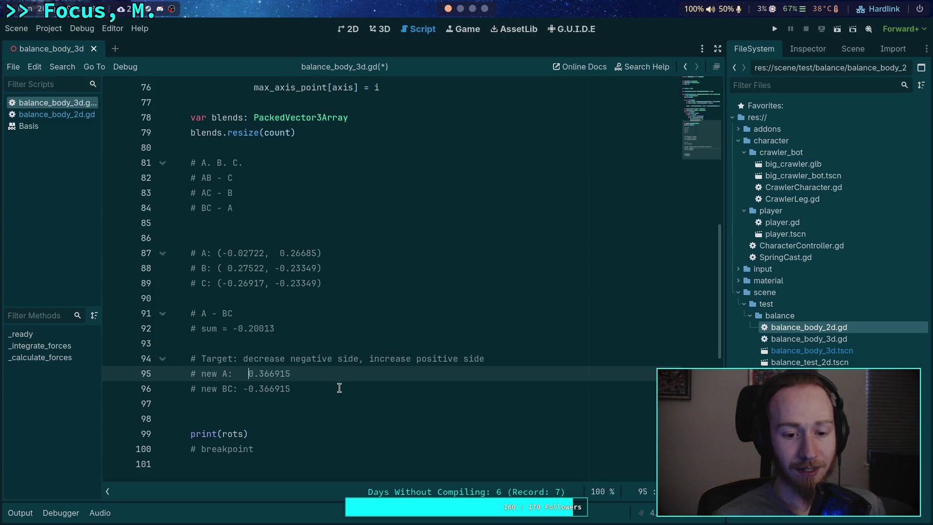
left_click(340, 388)
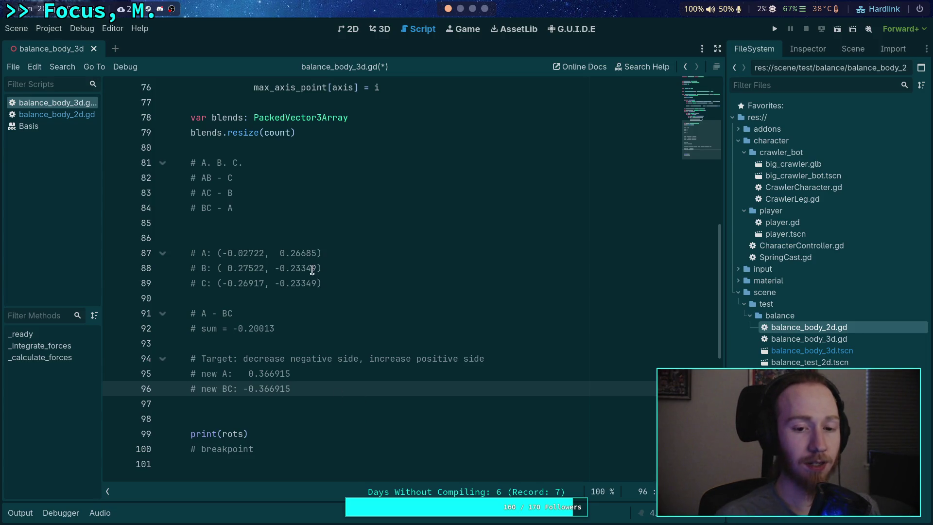
left_click(359, 257)
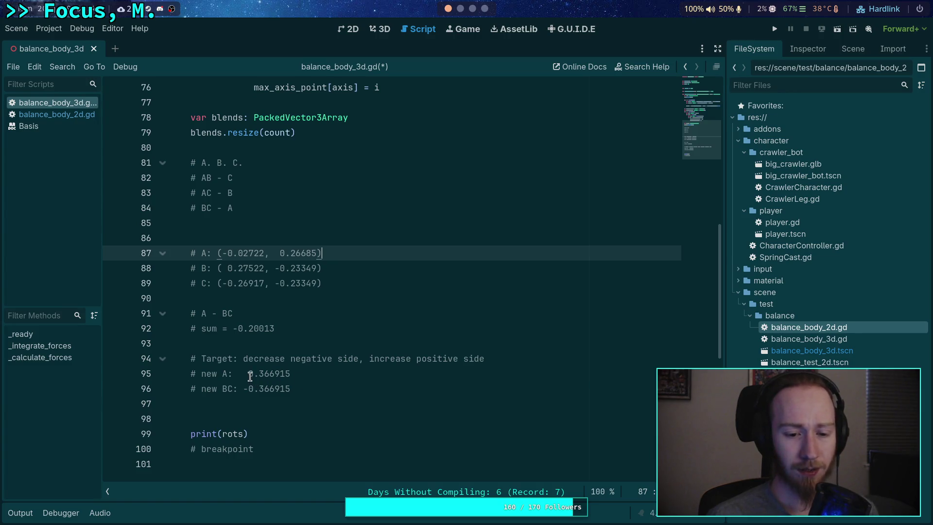
left_click_drag(248, 373, 295, 373)
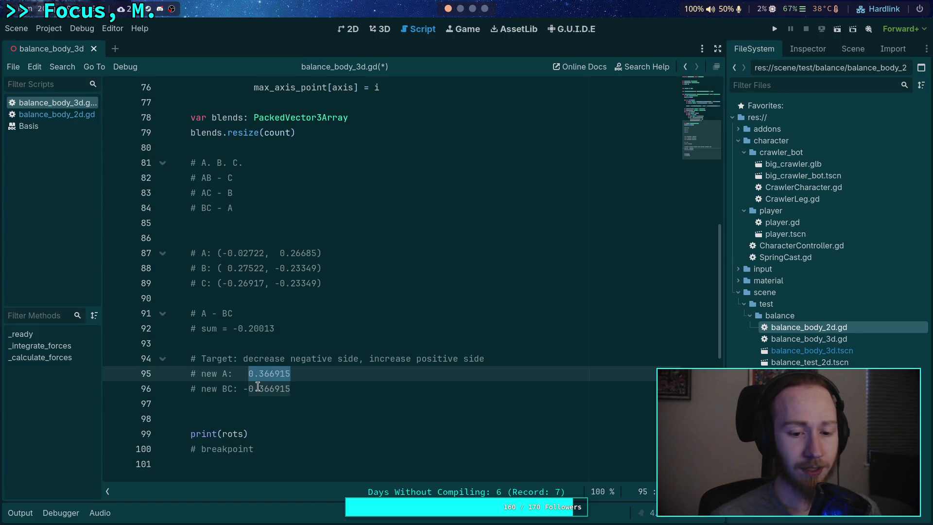
left_click(328, 385)
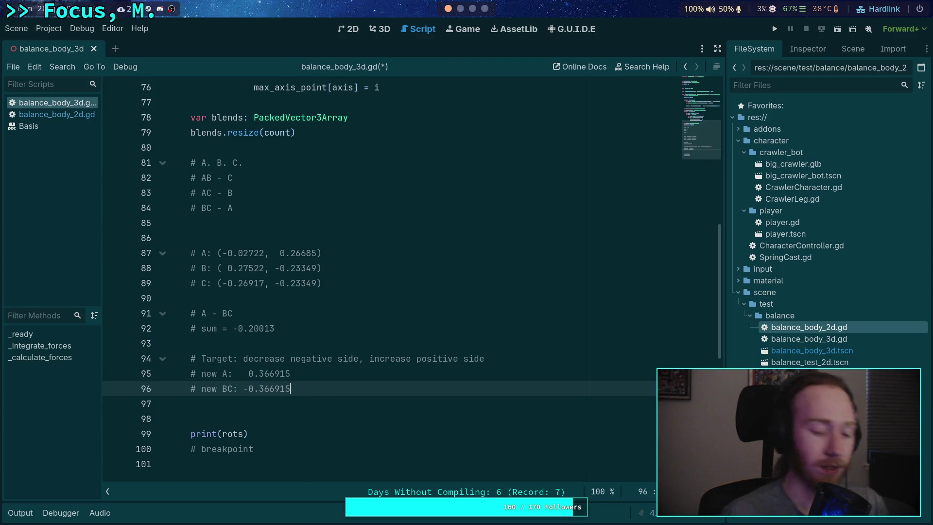
key("Return")
type("# [")
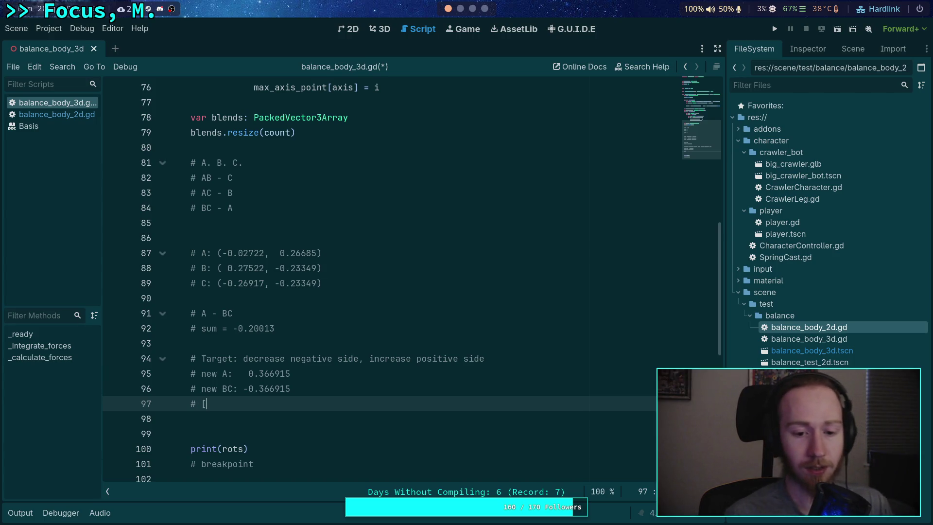
- Copy 0.366915 from line 95 to the Python prompt
left_click_drag(247, 373, 302, 373)
right_click(277, 373)
left_click(295, 378)
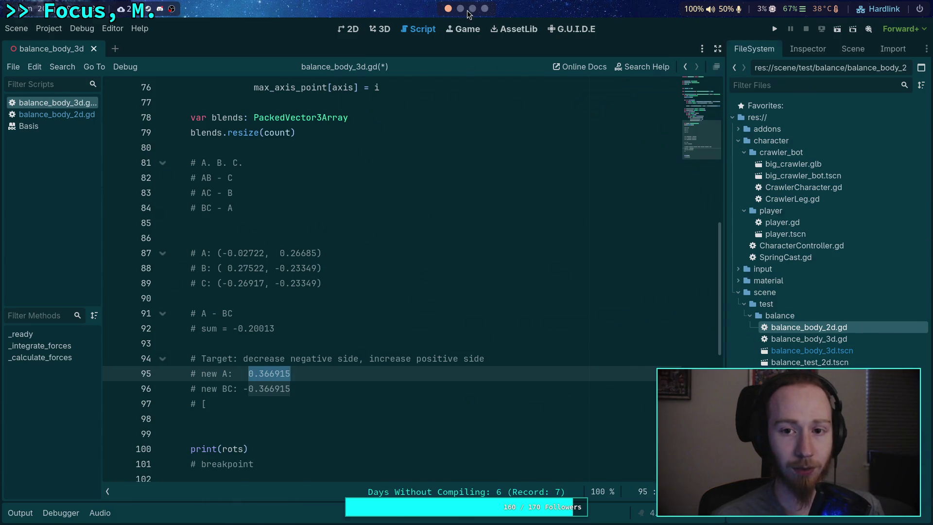
key("super+3")
key("super+2")
key("ctrl+shift+v")
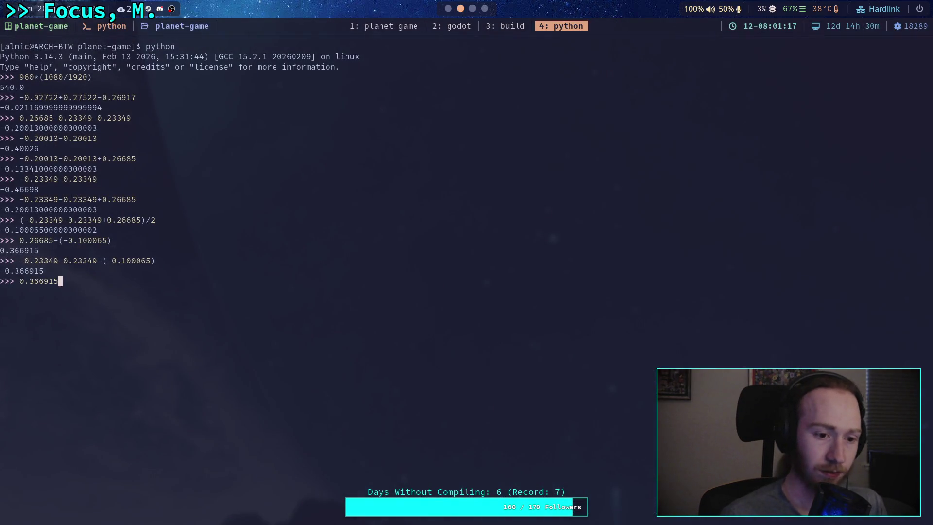
- Compute 0.366915/0.26685 = 1.3749859471613266 and copy the result
type("/")
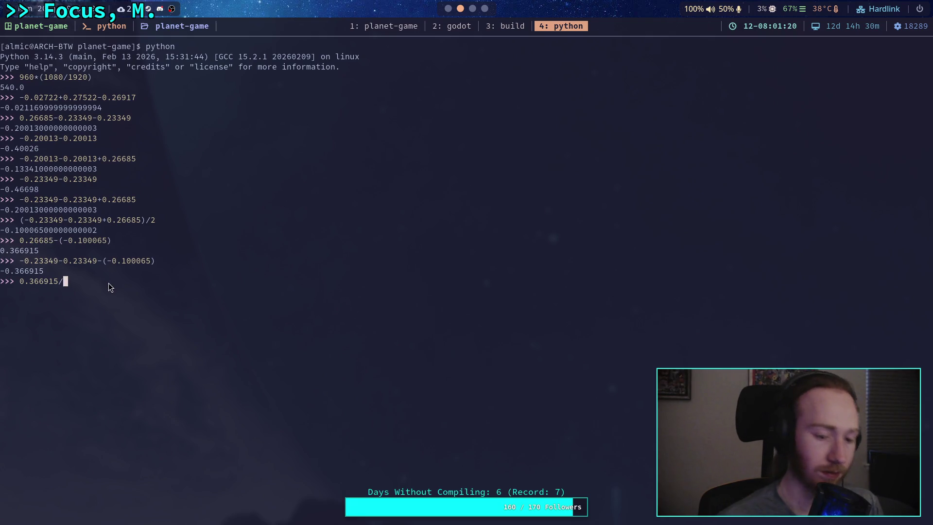
type("0.26685")
key("Return")
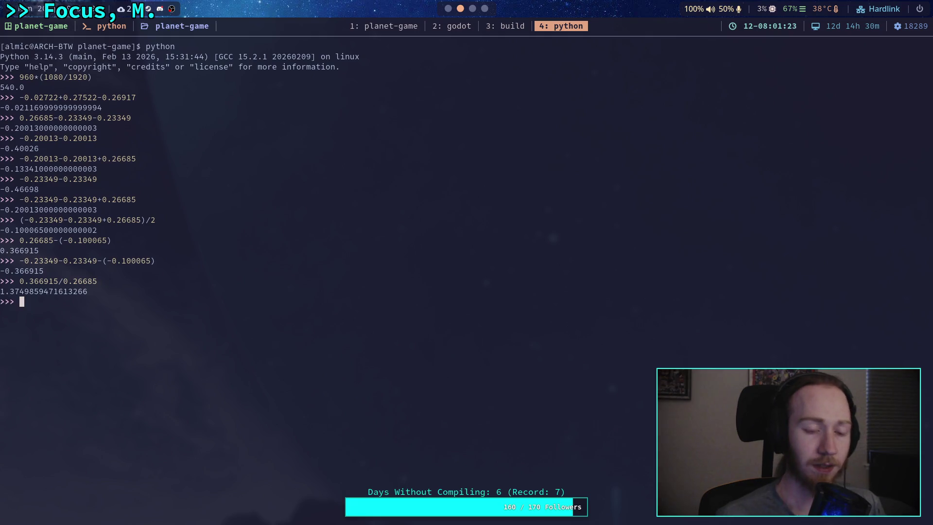
mouse_move(1, 292)
left_mouse_down()
mouse_move(41, 300)
mouse_move(89, 291)
left_mouse_up()
left_click(449, 10)
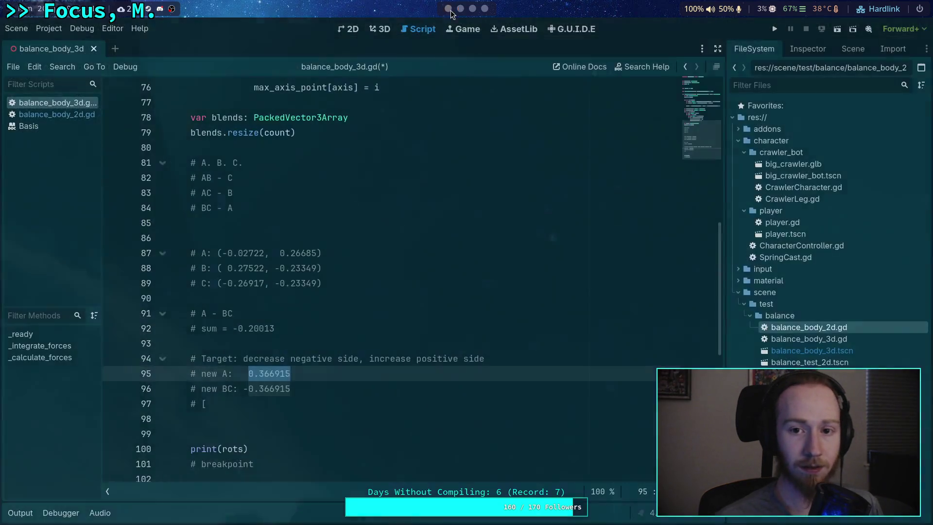
- On line 97, write the comment 'share change: [1.37499,' using the pasted first factor, trimmed
left_click(329, 394)
key("Down")
key("BackSpace")
type("new share:")
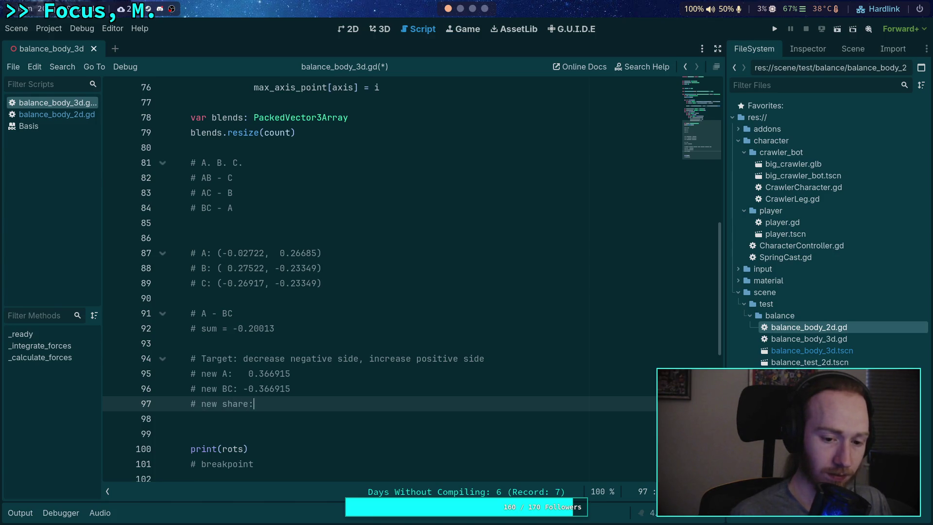
key("ctrl+BackSpace")
key("ctrl+BackSpace")
type("share change")
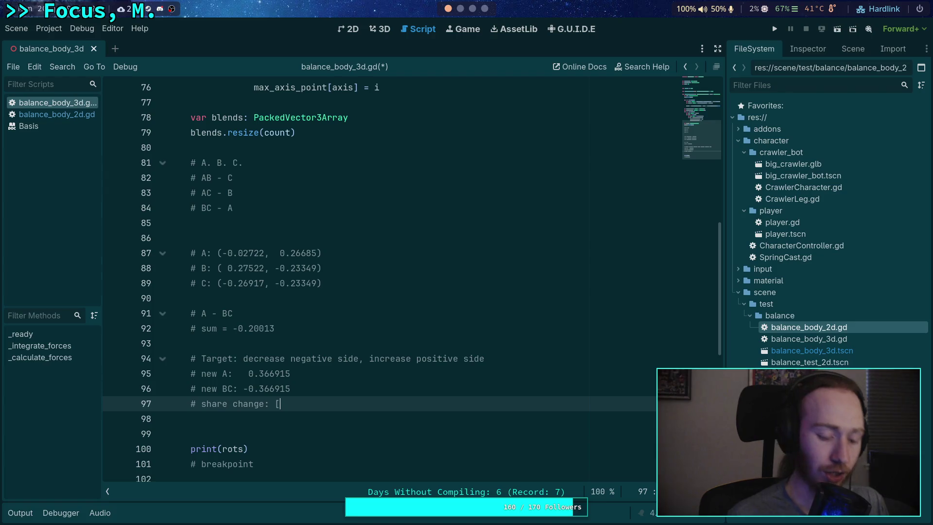
key("ctrl+v")
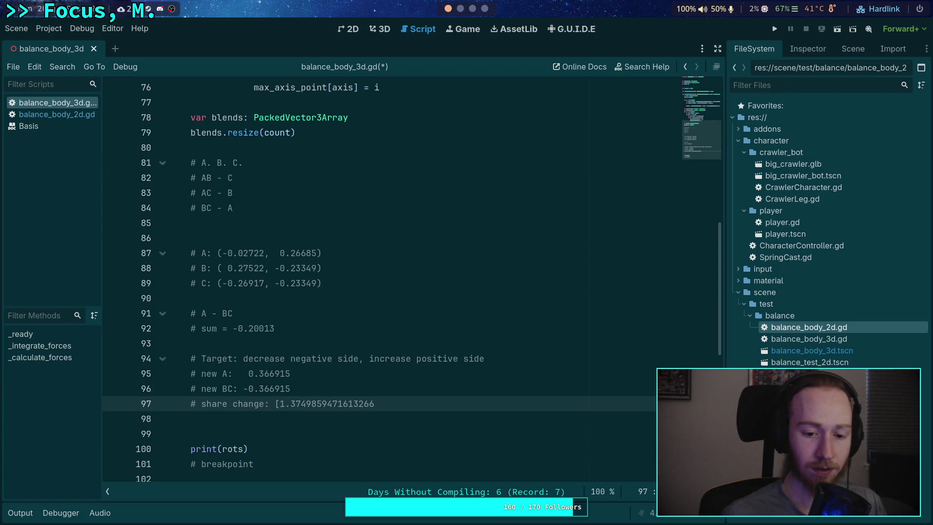
mouse_move(394, 404)
left_mouse_down()
mouse_move(291, 402)
mouse_move(312, 403)
left_mouse_up()
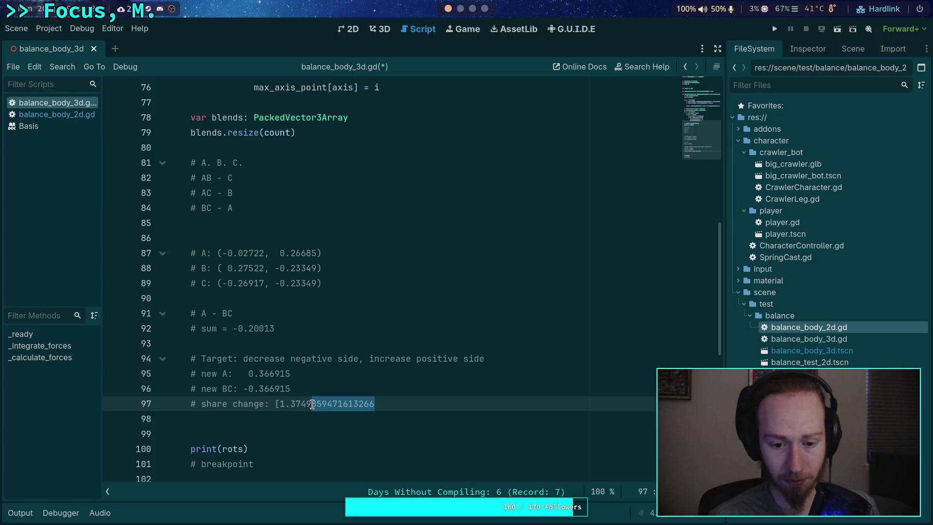
type("9")
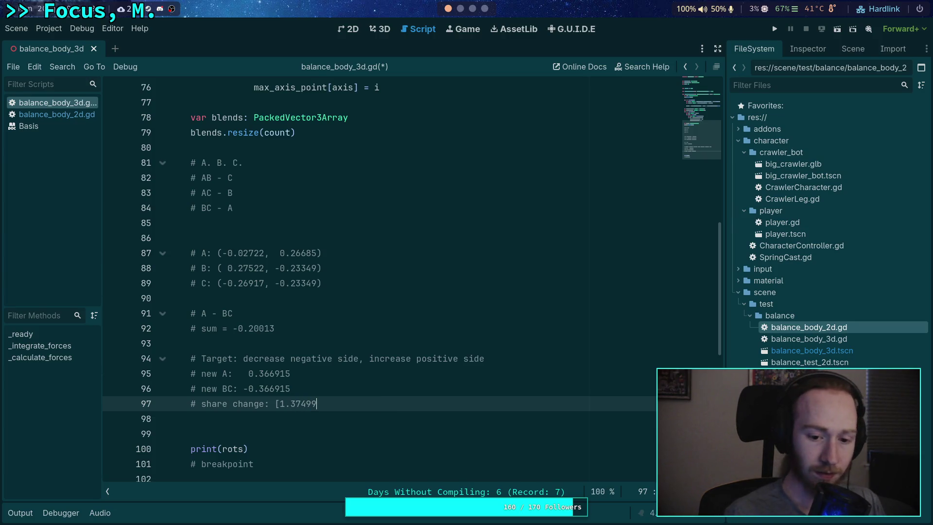
type(",")
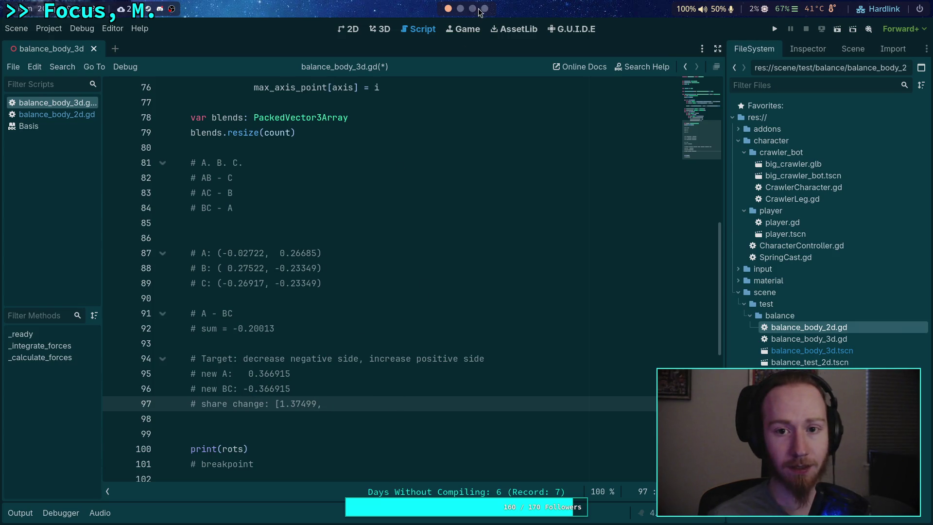
left_click(461, 10)
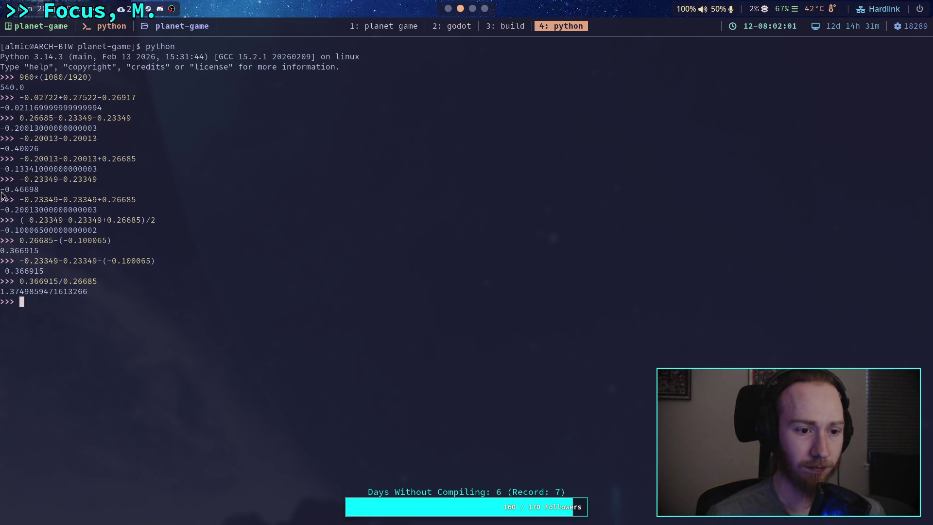
- Divide -0.366915 by -0.46698 in the Python REPL, giving 0.7857188744699987
left_click_drag(1, 191, 41, 191)
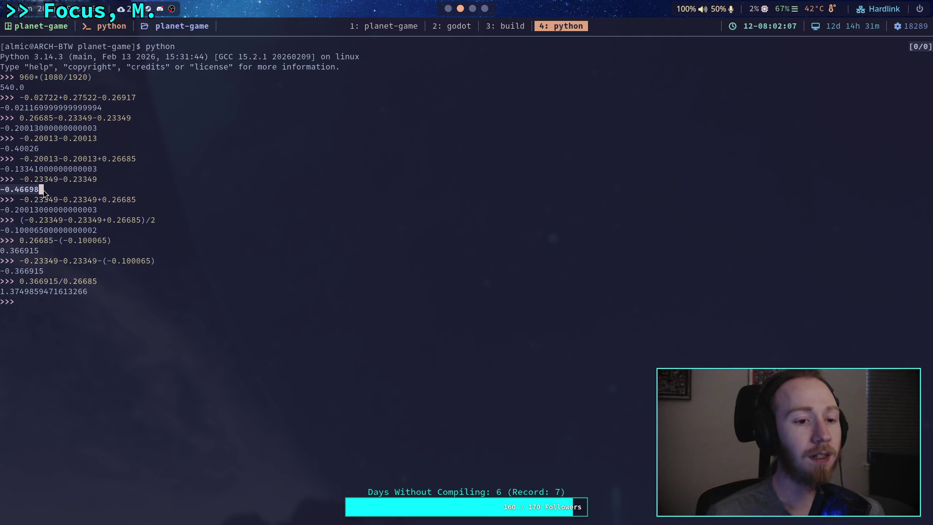
key("Return")
left_click_drag(1, 270, 16, 271)
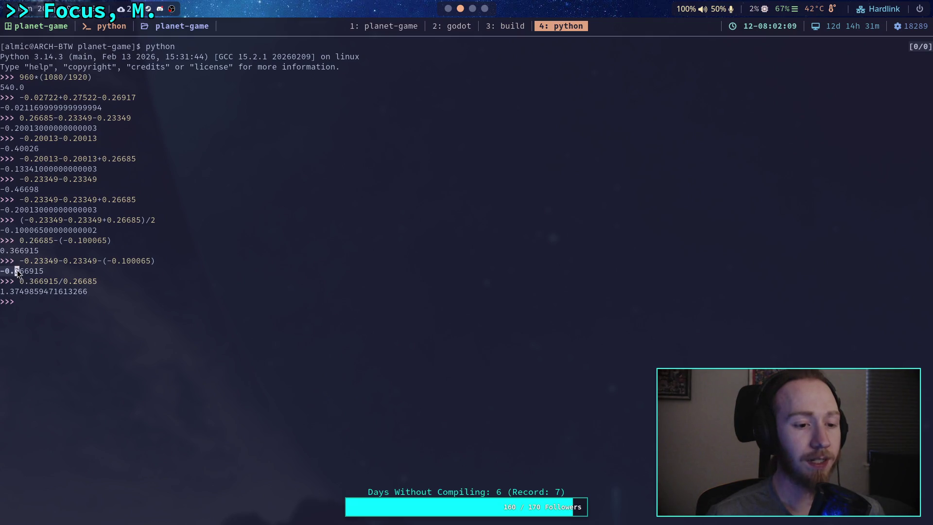
middle_click(50, 300)
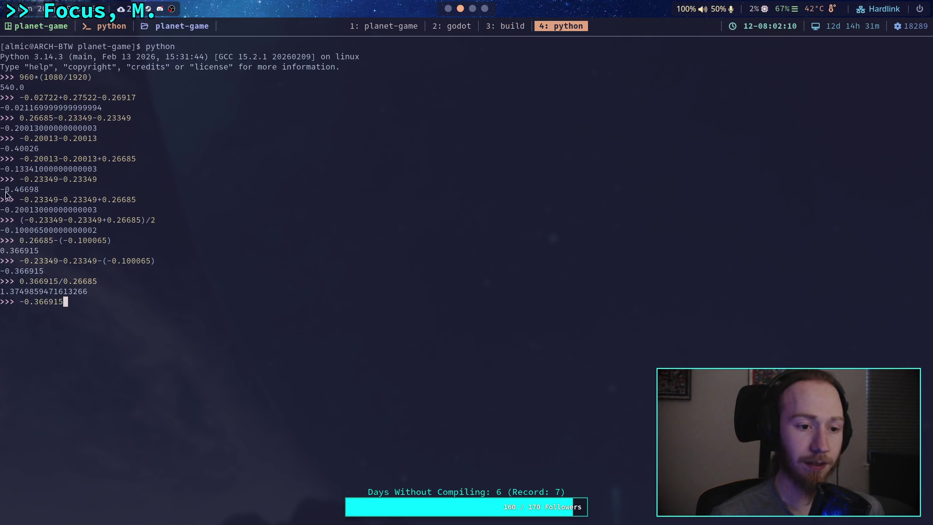
left_click_drag(2, 190, 16, 191)
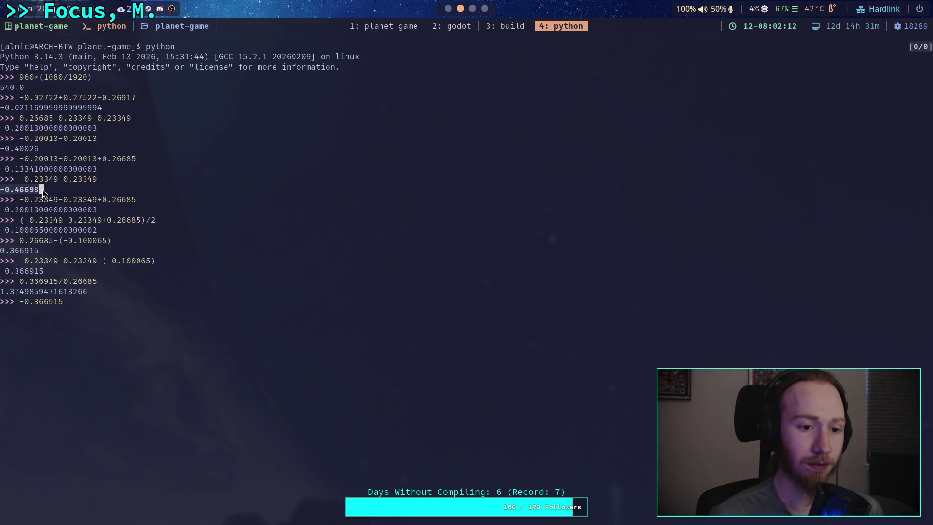
left_click(42, 190)
type("/-0.46698")
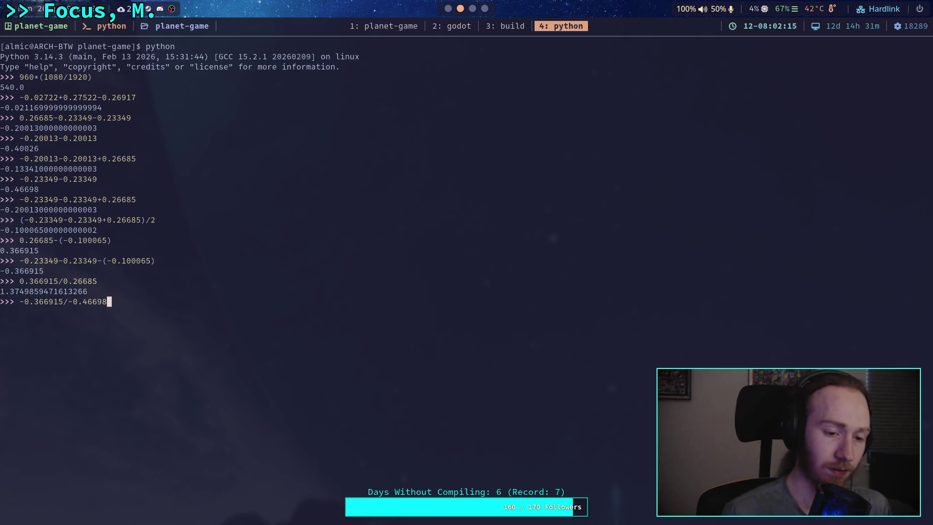
key("Return")
left_click_drag(1, 312, 91, 312)
- Paste the second factor into line 97, trimmed to 0.78572], closing the share list
key("super+2")
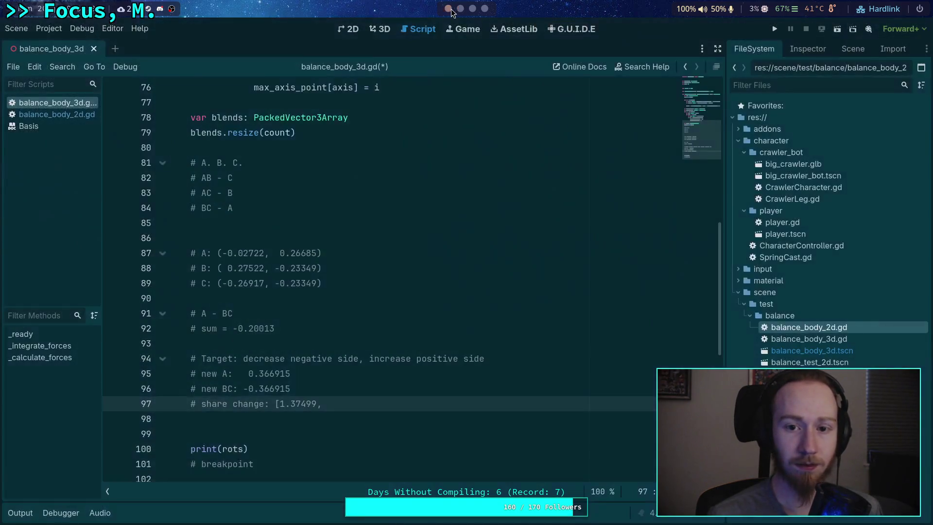
key("ctrl+v")
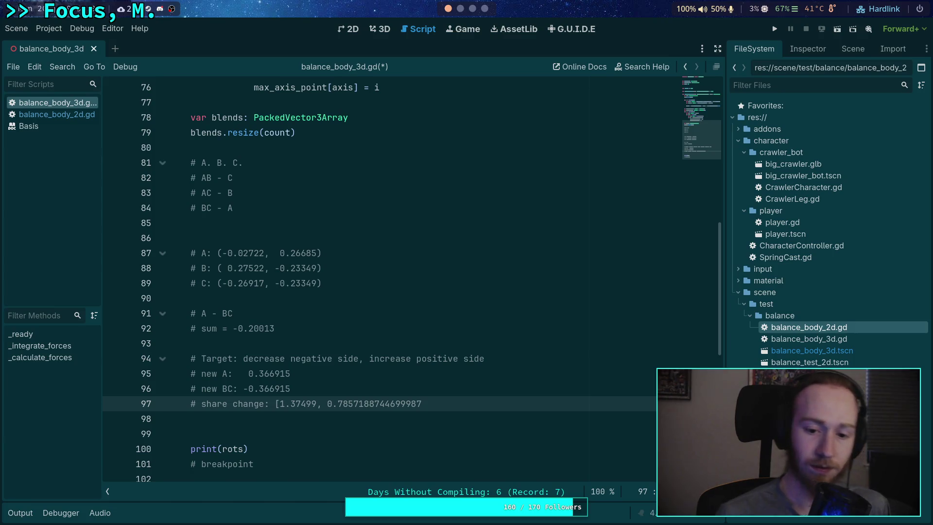
mouse_move(428, 404)
left_mouse_down()
mouse_move(339, 406)
mouse_move(358, 407)
left_mouse_up()
type("2]")
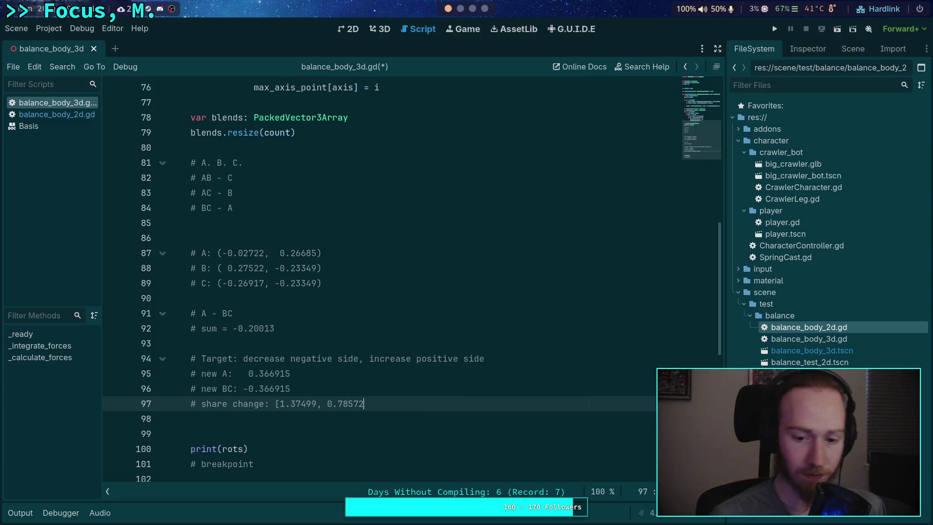
scroll(406, 354, "down", 1)
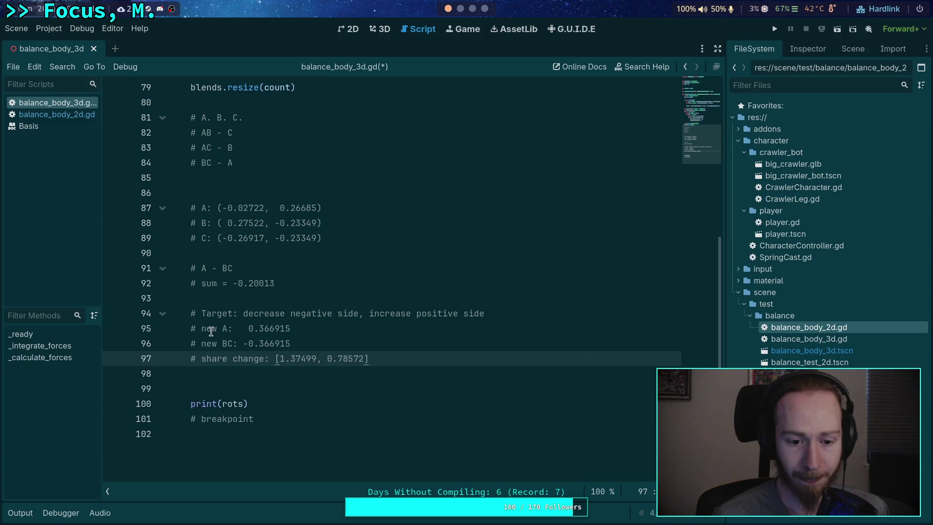
- Insert a blank line after the 'share change: [1.37499, 0.78572]' note on line 97
left_click(197, 329)
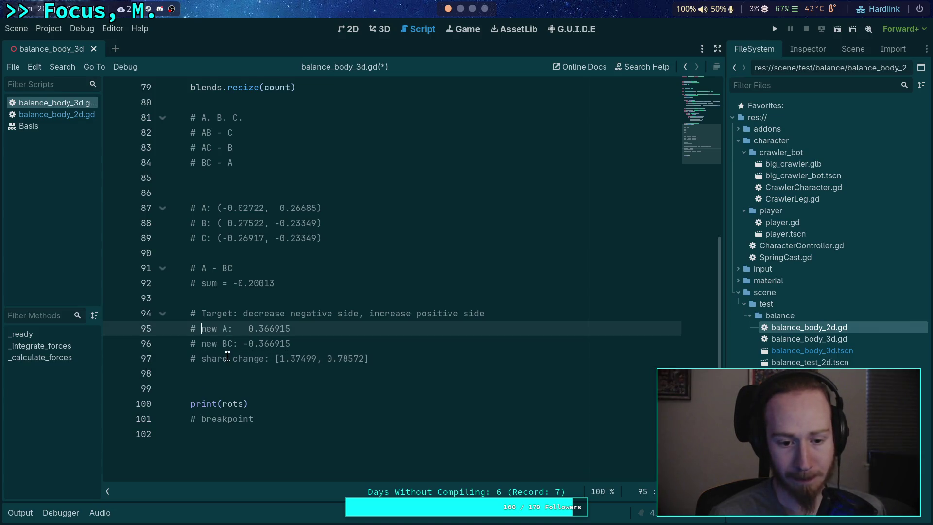
left_click_drag(210, 359, 260, 359)
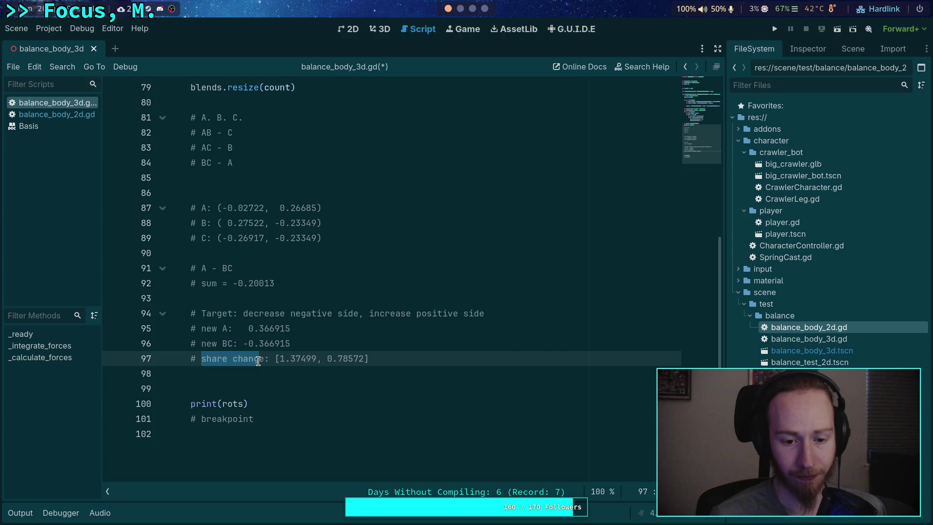
left_click(260, 358)
double_click(248, 360)
left_click(404, 362)
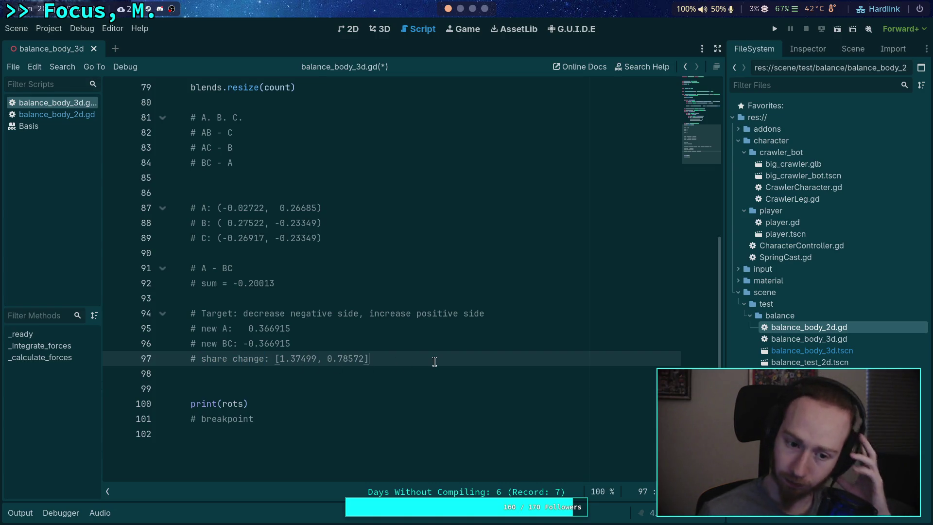
key("Up")
left_click(369, 358)
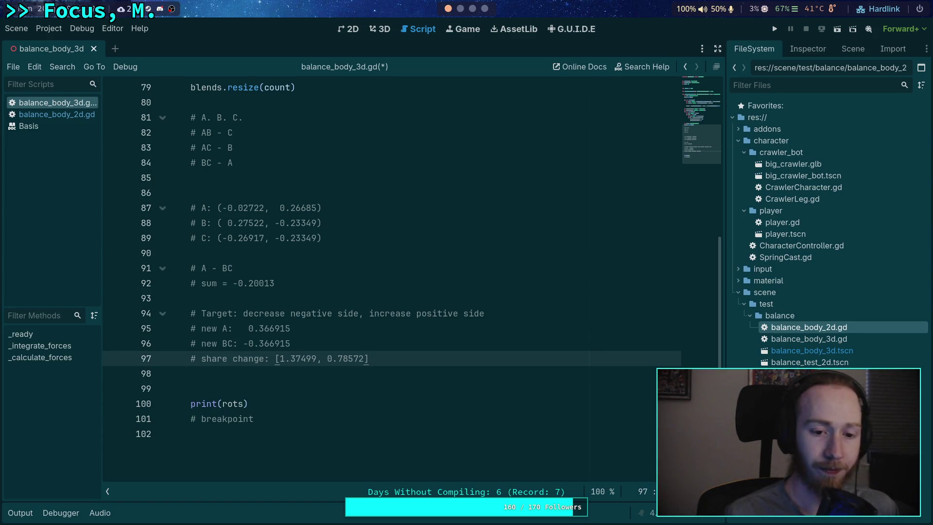
key("Return")
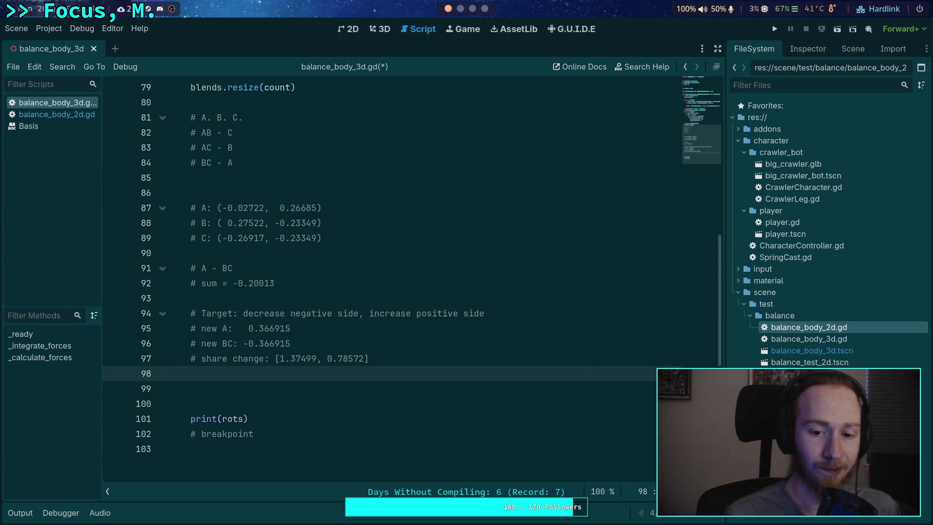
left_click(517, 315)
- Continue the Target comment on lines 95–96, ending 'Compute a multiplier to the forces as (new / current).'
type(",")
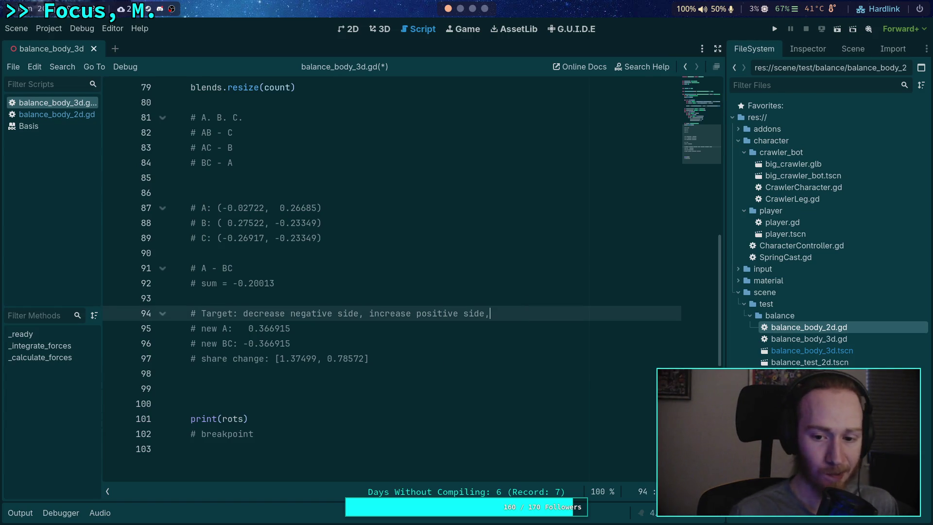
type(" by subtracting")
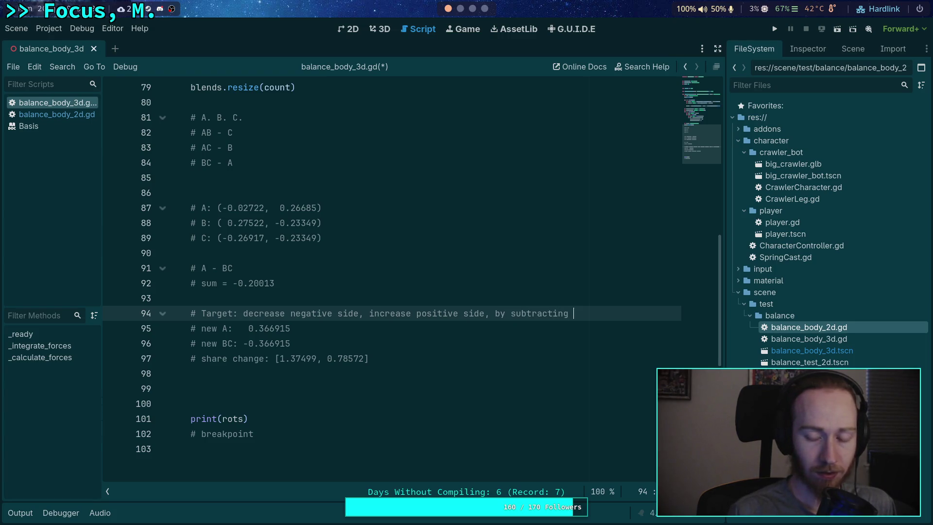
key("Return")
type("#         h")
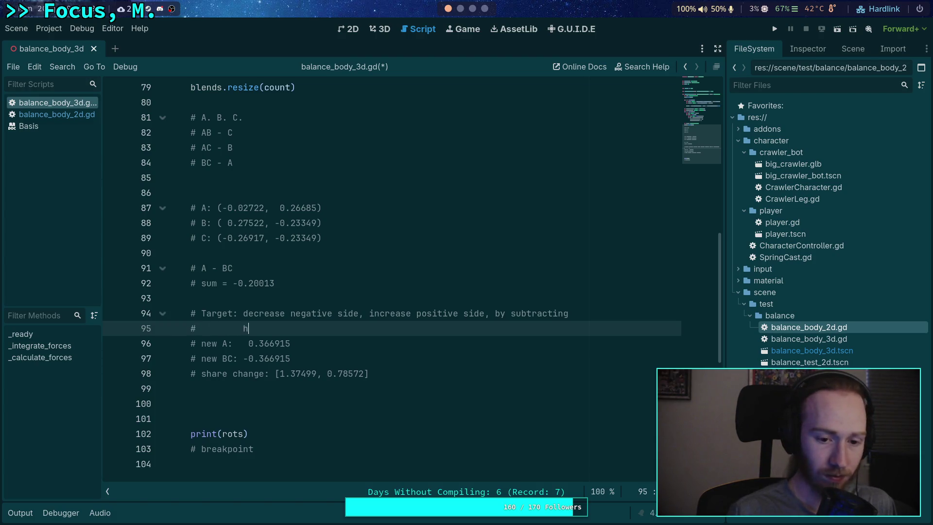
type("alf of the sum from")
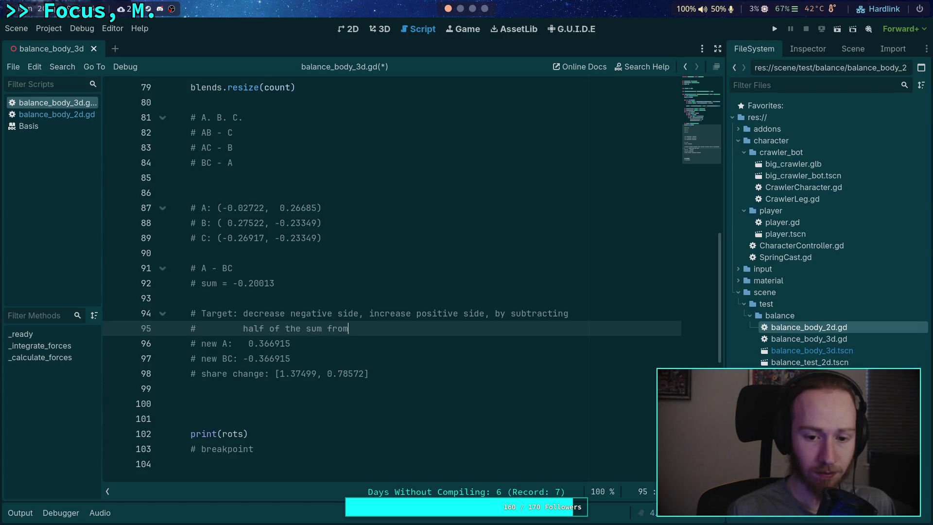
type(" both si")
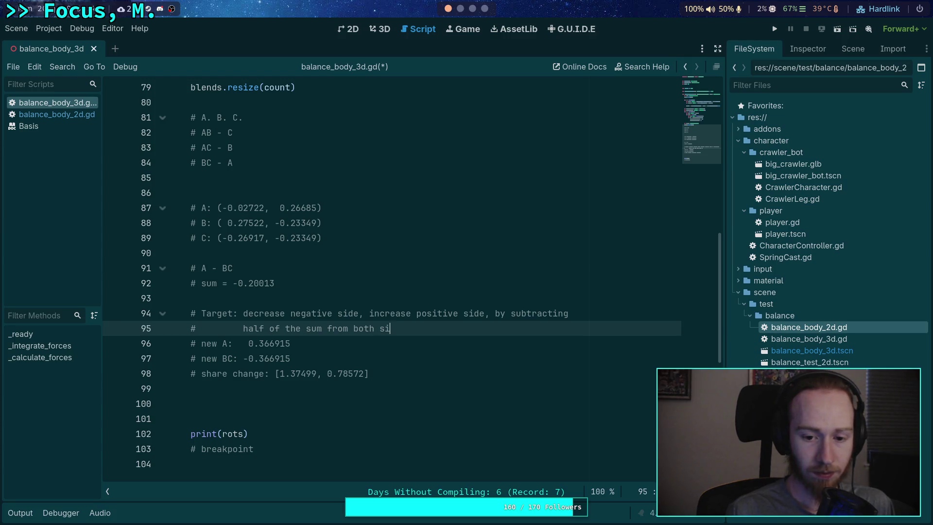
type("de's tot")
type(" tot")
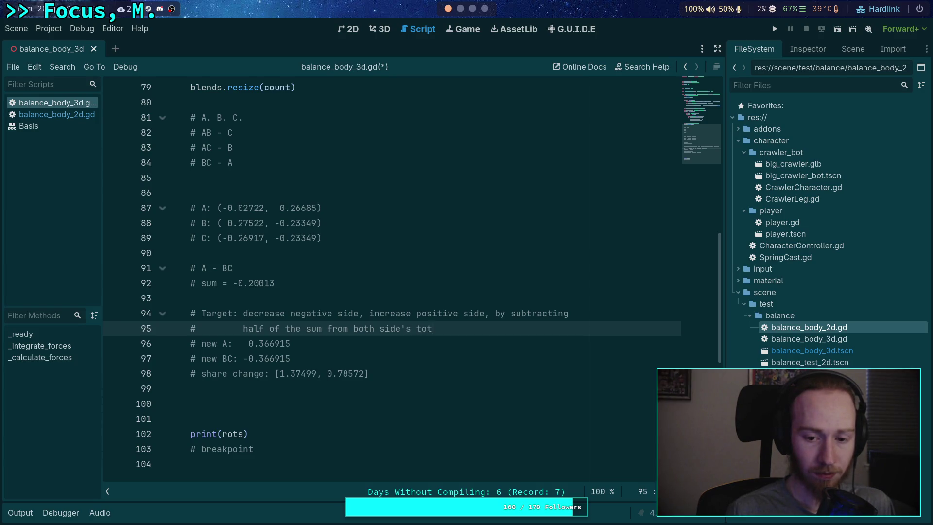
type("al. ")
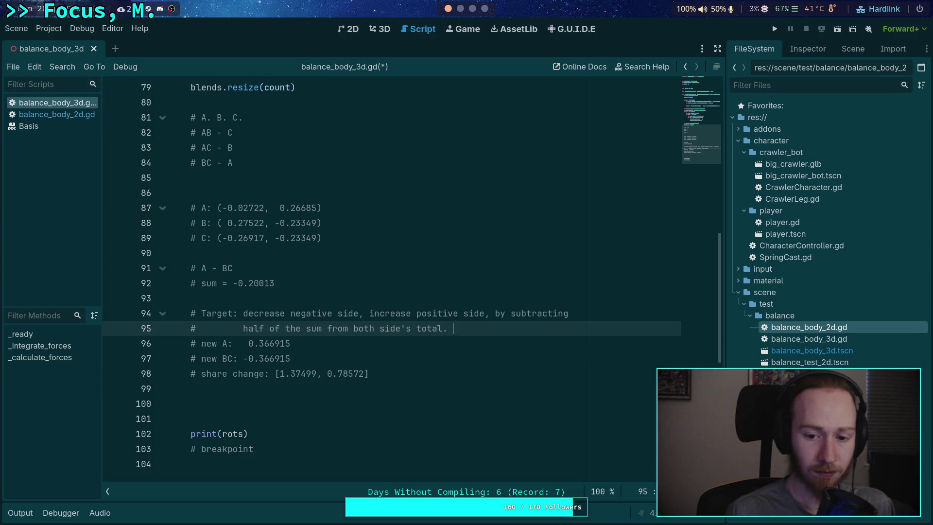
type("Compute a ")
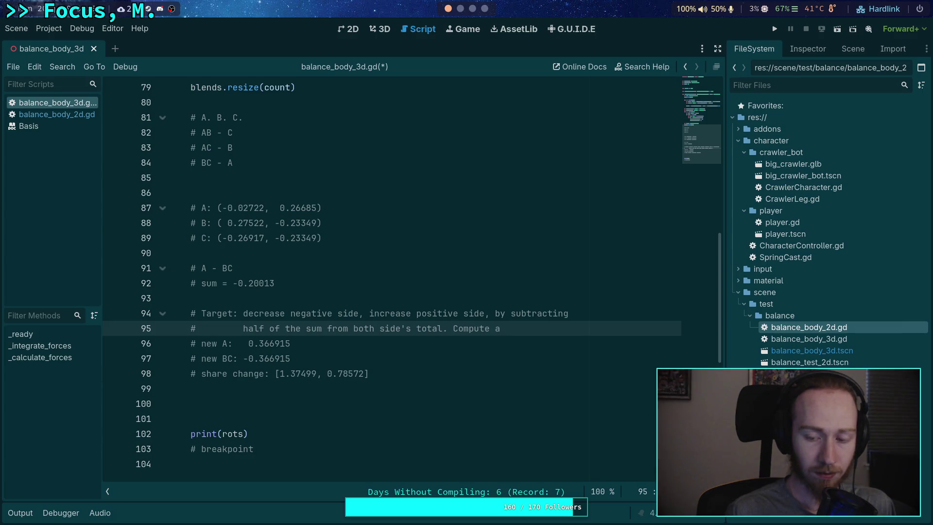
type("multiplier to")
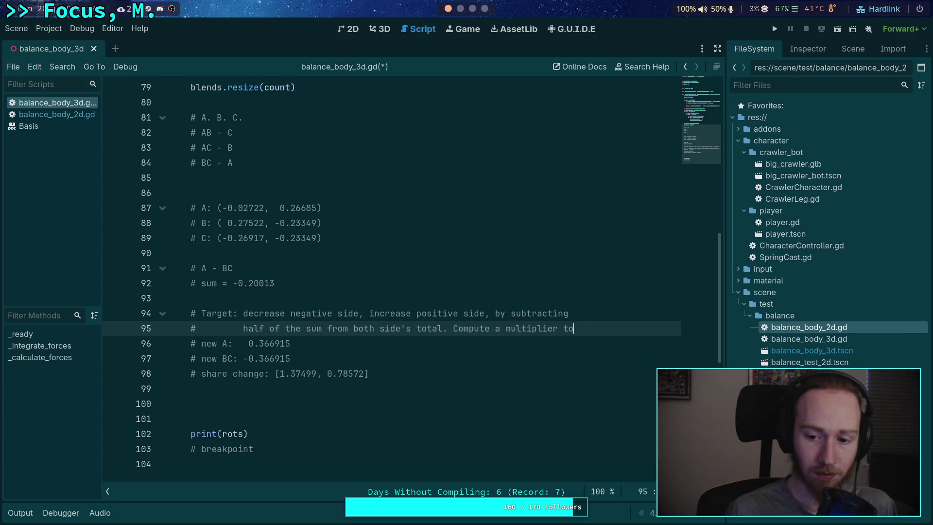
key("Return")
type("#")
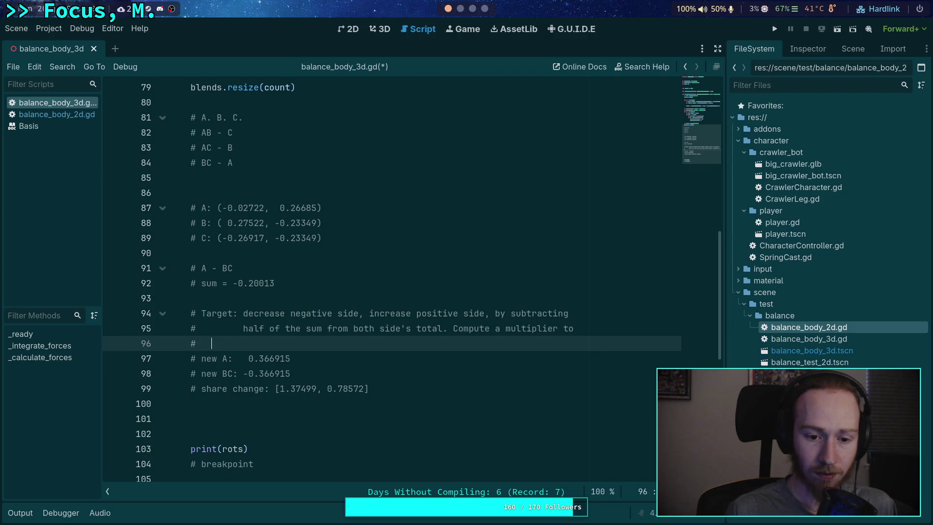
type("the forces as")
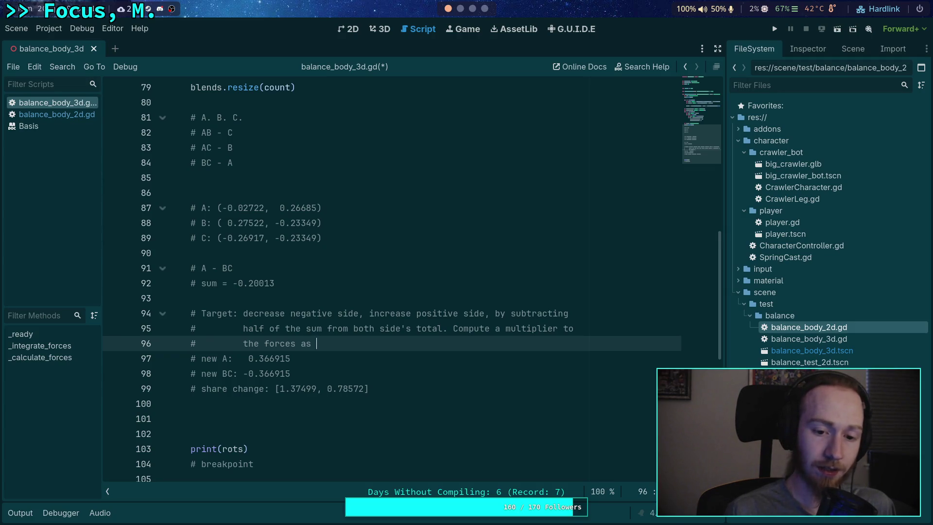
type("/ old).")
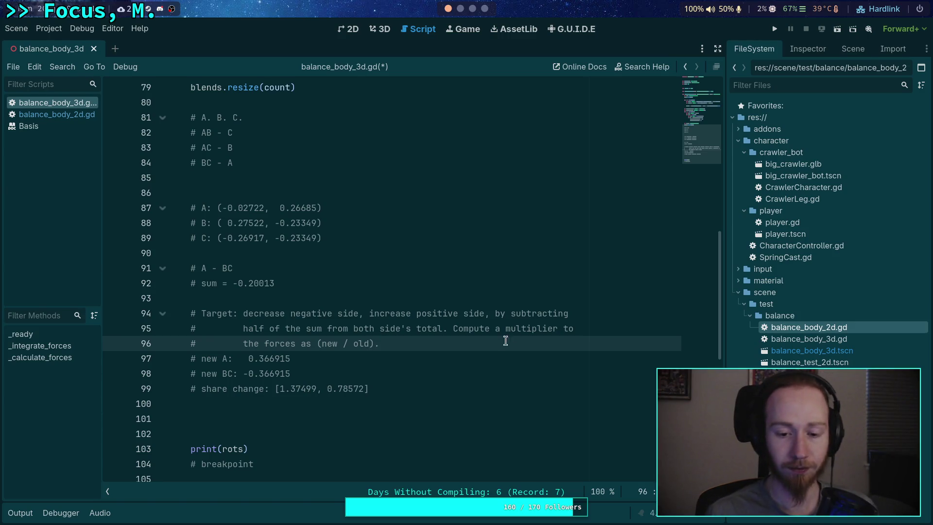
double_click(363, 346)
type("cerr")
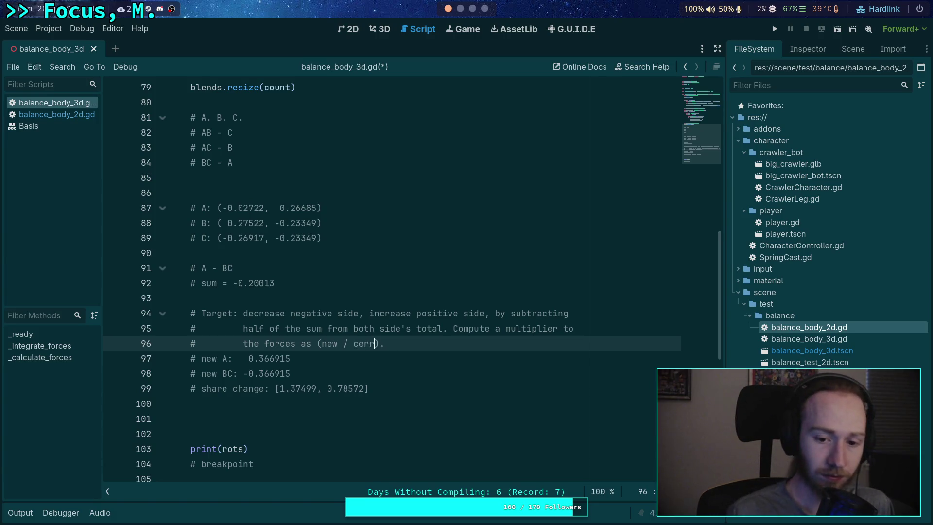
type("ent")
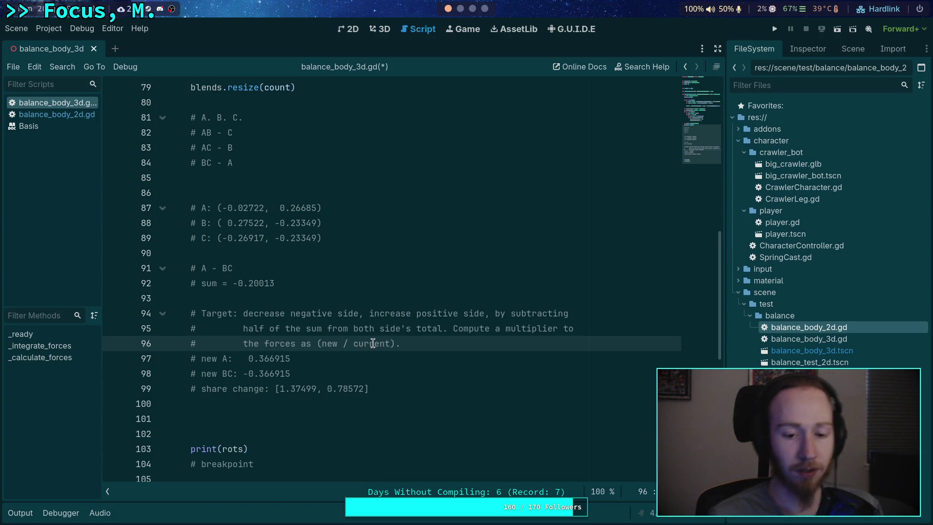
key("Down")
key("Down")
key("Down")
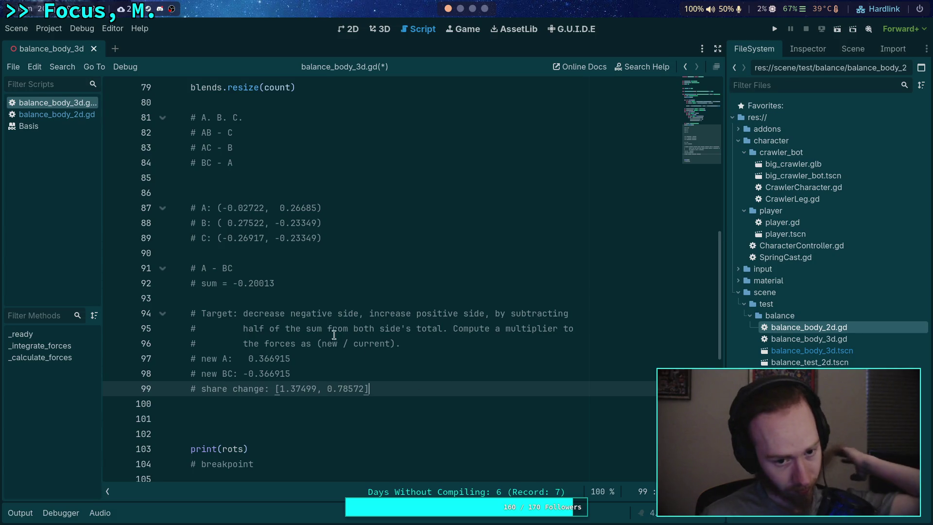
- Review the new A, B/C and share change values, then open a new comment line below them
mouse_move(244, 358)
left_mouse_down()
mouse_move(290, 358)
mouse_move(282, 389)
mouse_move(316, 389)
left_mouse_up()
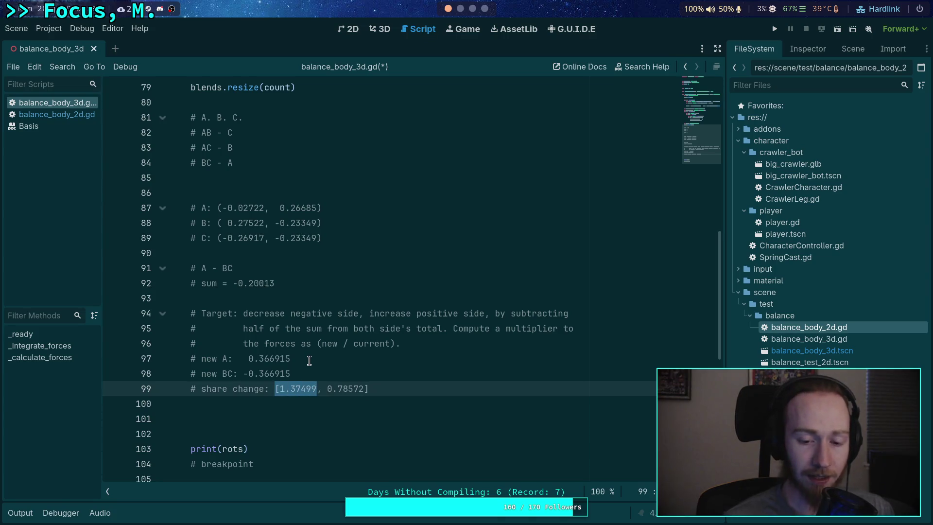
mouse_move(201, 222)
left_mouse_down()
mouse_move(321, 222)
mouse_move(322, 237)
left_mouse_up()
left_click_drag(325, 388, 395, 386)
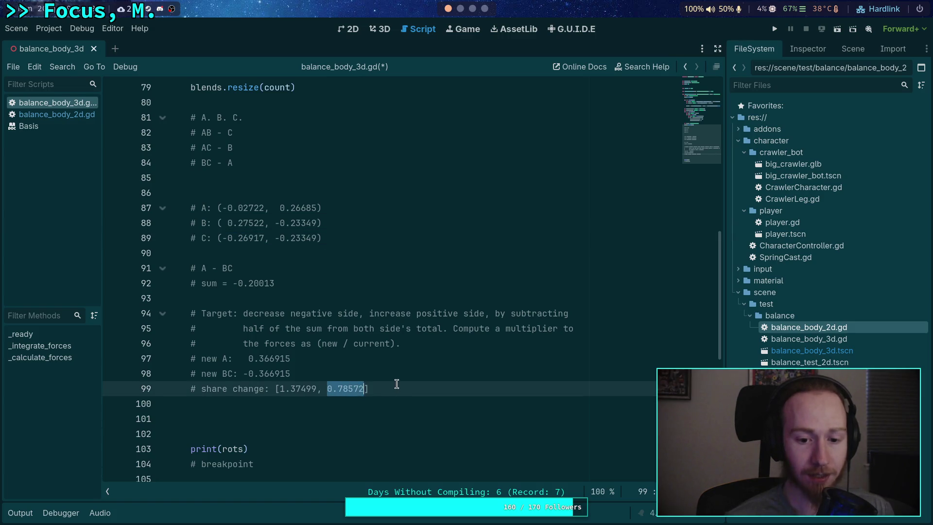
left_click(396, 385)
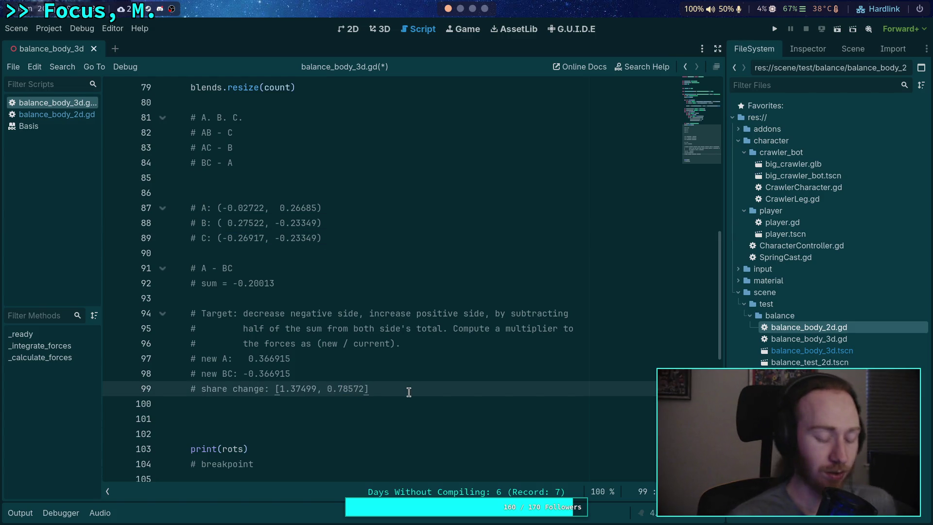
key("Return")
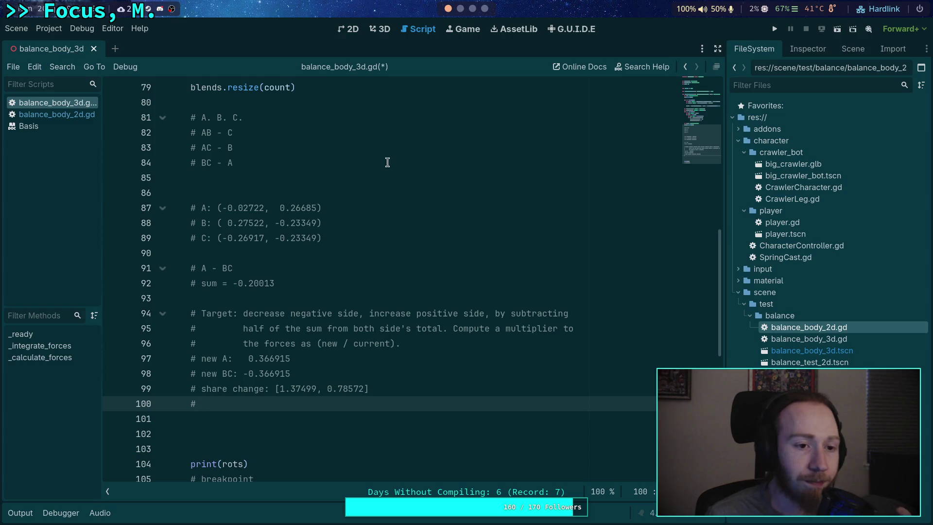
type("#")
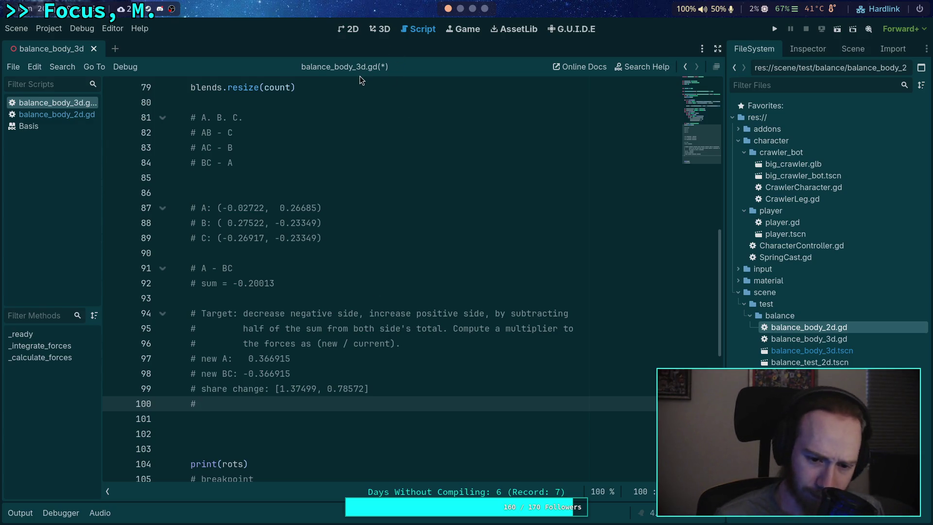
- In balance_body_2d.gd, study the new_force ratio and scaling expressions on lines 60, 63 and 65
left_click(72, 115)
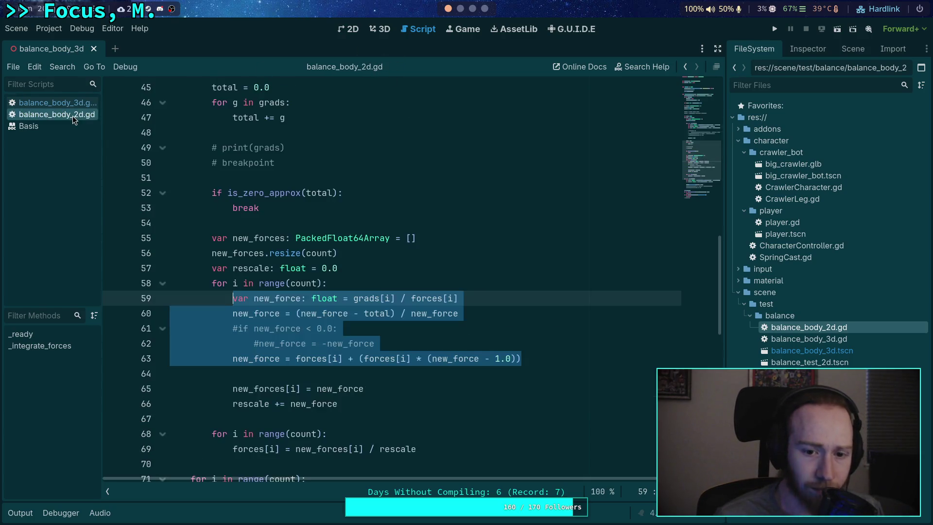
left_click(400, 324)
left_click_drag(296, 313, 447, 315)
left_click(364, 343)
left_click_drag(364, 358, 517, 358)
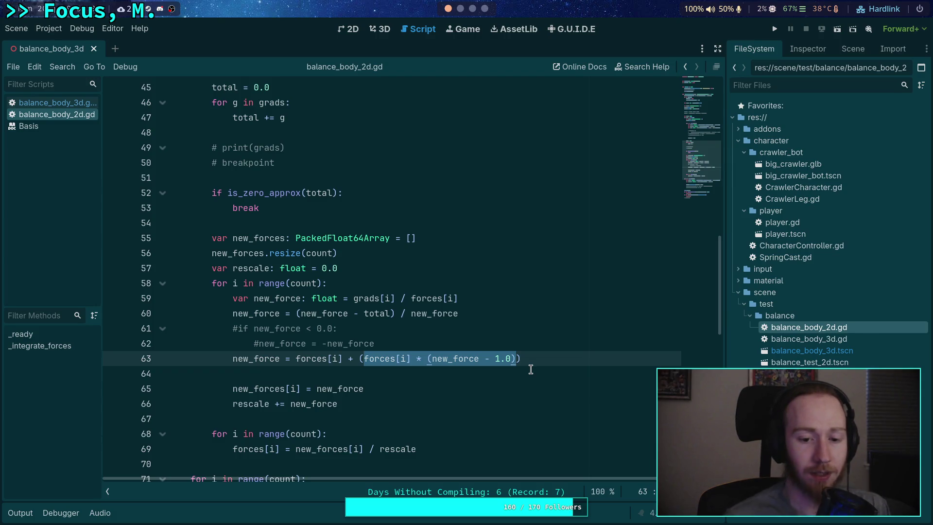
left_click(549, 357)
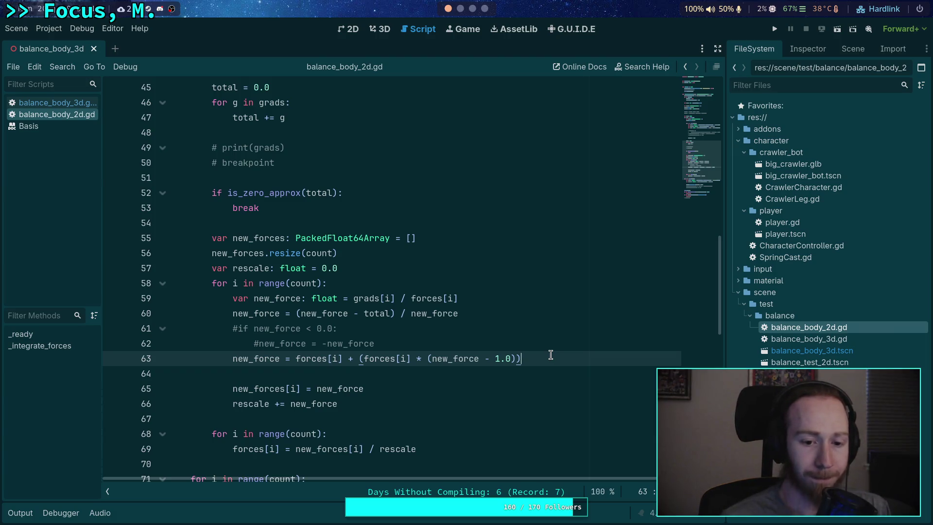
left_click(358, 388)
left_click_drag(359, 389, 233, 387)
left_click_drag(377, 389, 231, 392)
left_click_drag(522, 358, 232, 359)
left_click(474, 9)
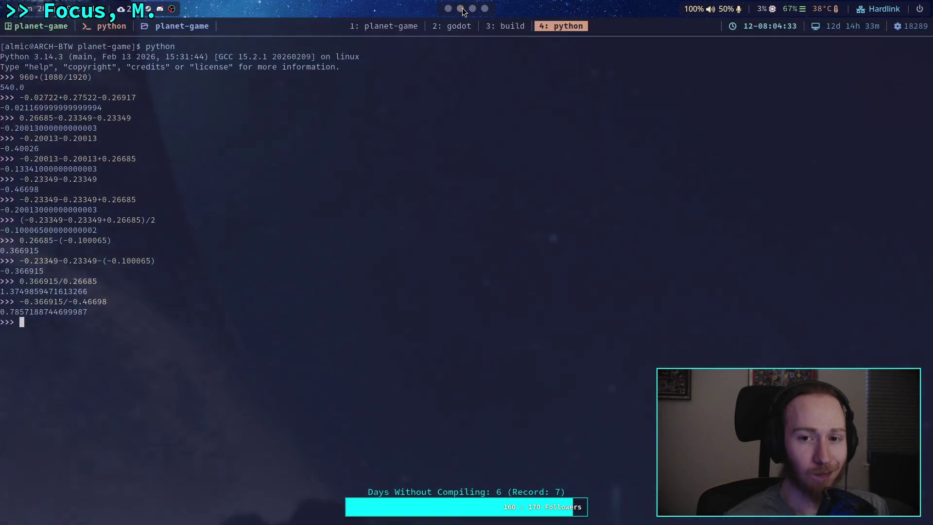
- Glance at the notes and the Python share results, then return to balance_body_3d.gd
left_click(474, 9)
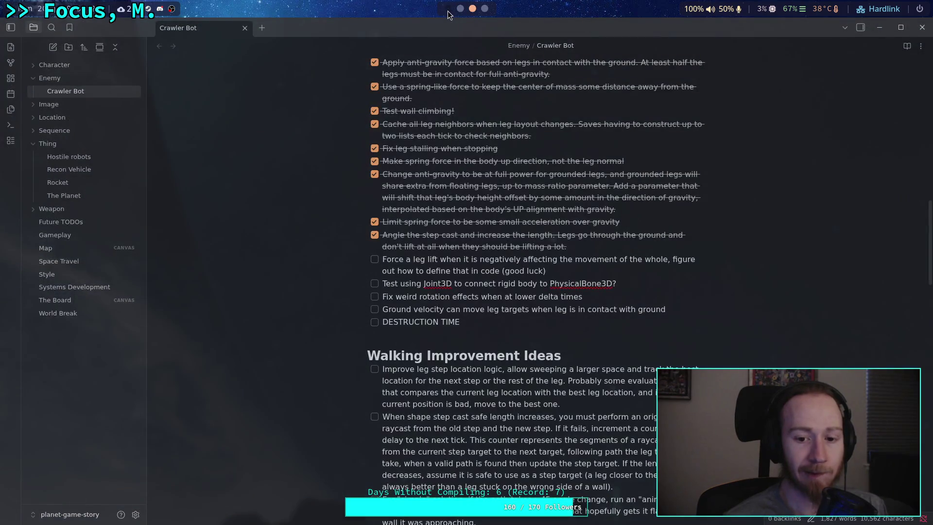
left_click(447, 11)
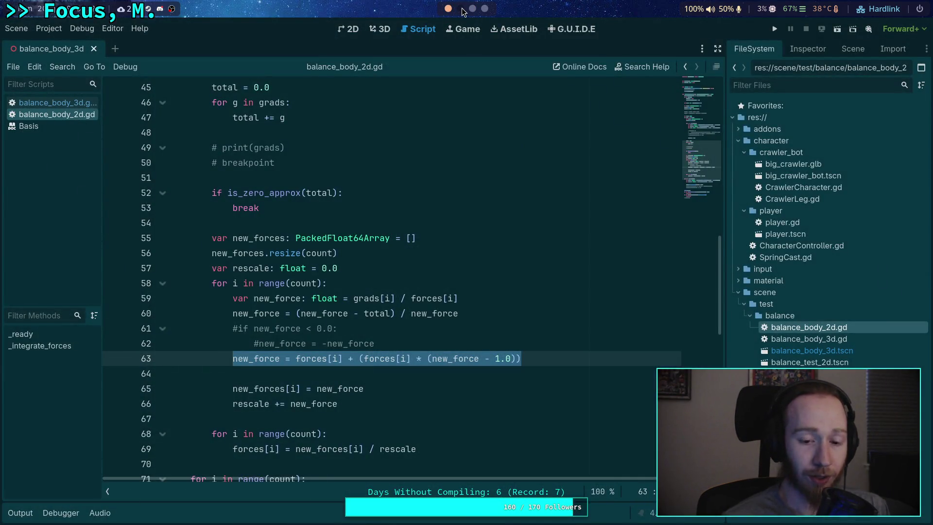
left_click(460, 9)
left_click(447, 9)
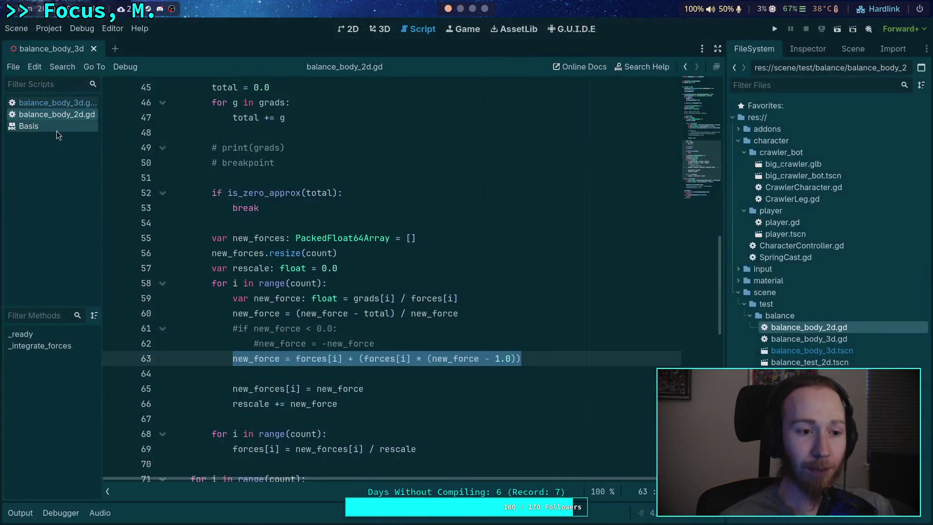
left_click(56, 102)
- Add the comment '# Apply the change.' followed by Method 1 and Method 2 rebalance notes
left_click(485, 407)
key("Return")
type("#")
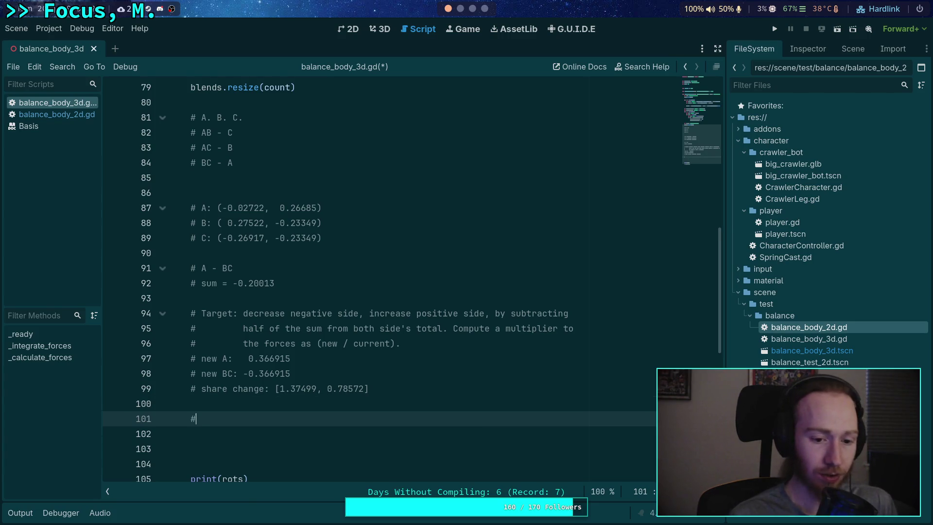
type(" Apply th")
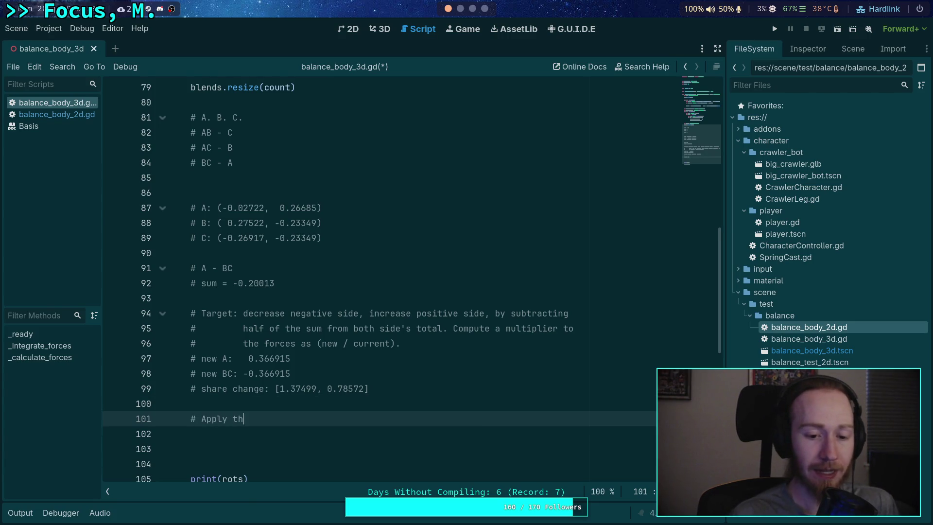
type("e change.")
key("Return")
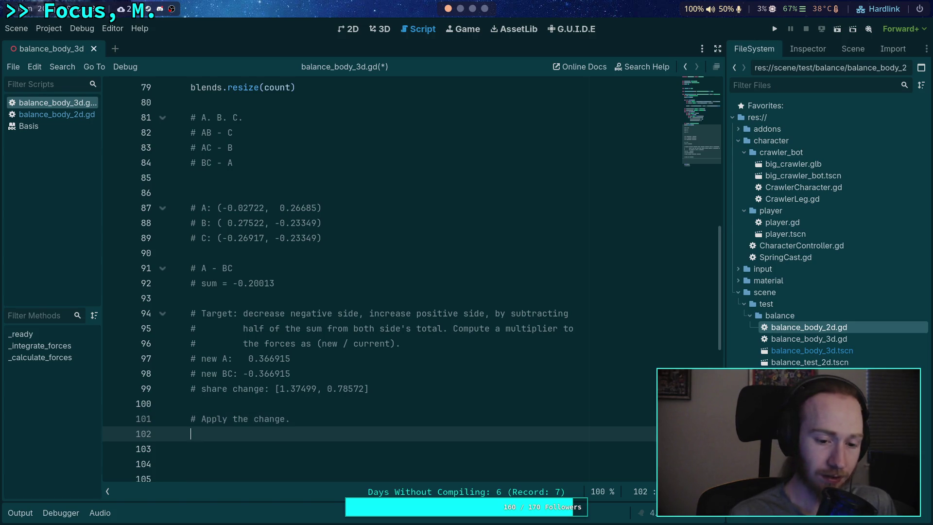
type("#Method")
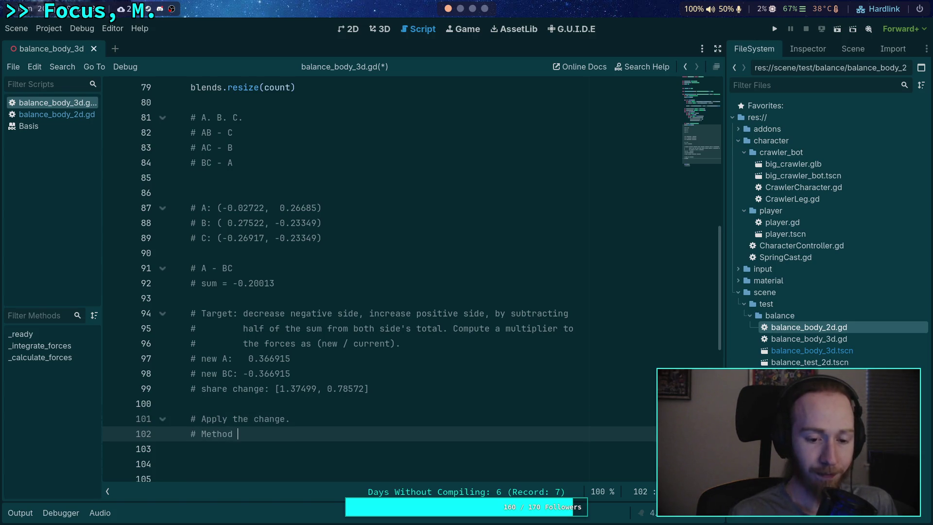
type("mult")
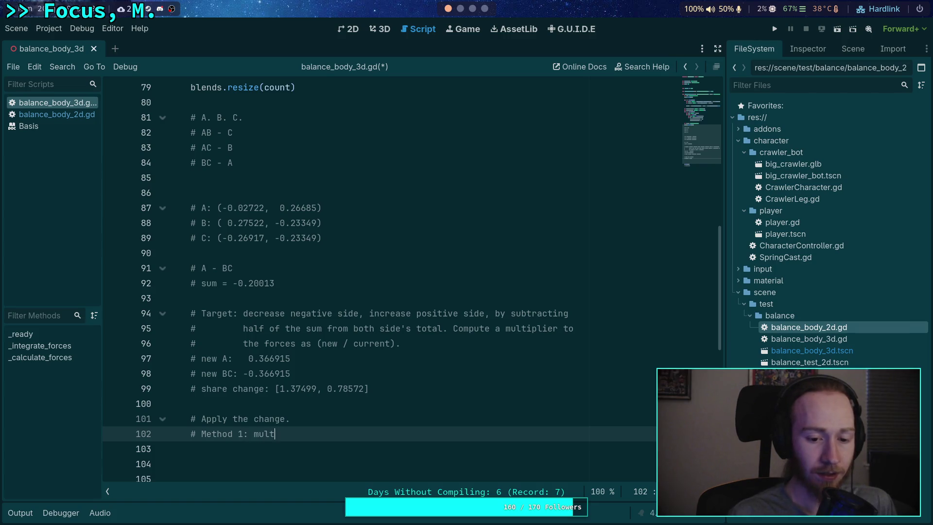
type("iply and ")
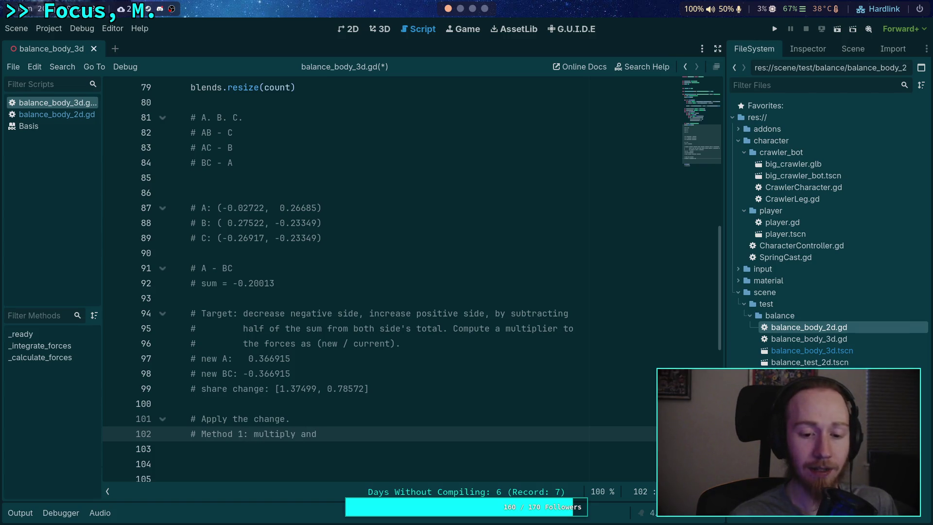
type("n")
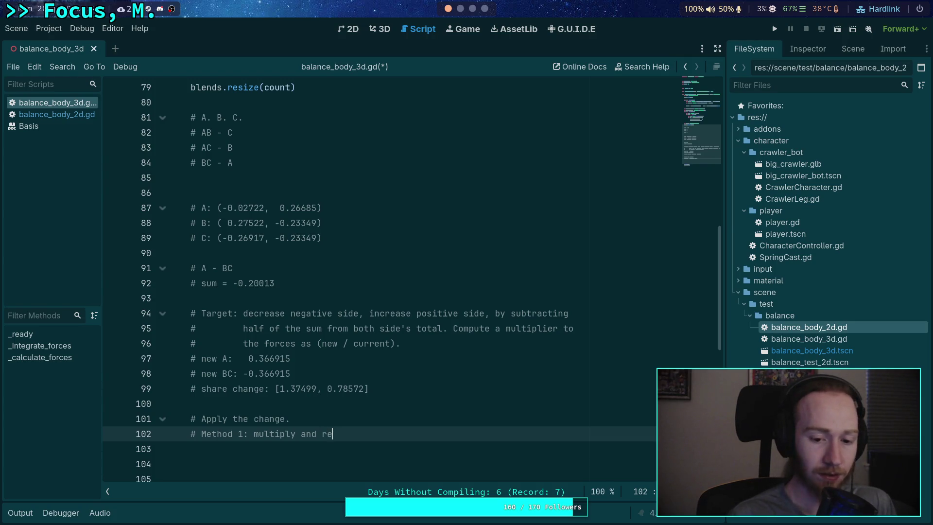
type("balance")
key("Return")
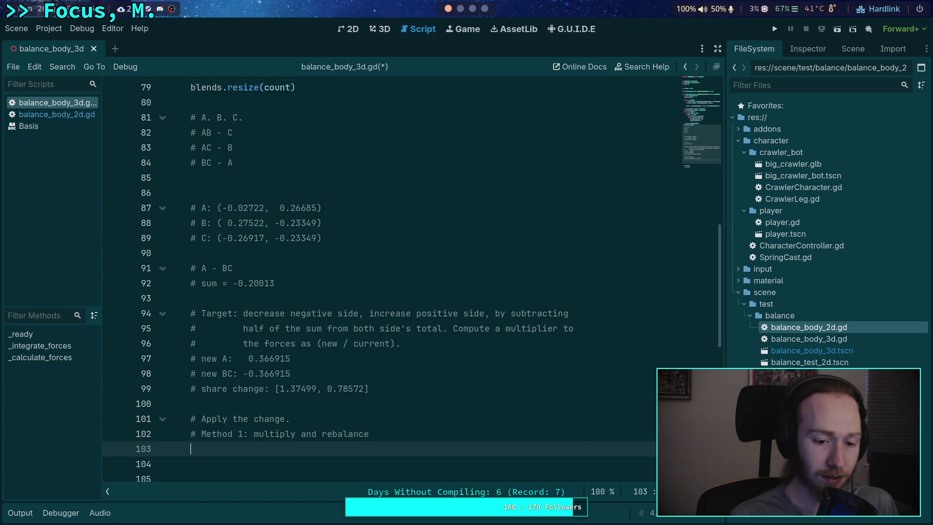
key("Return")
type("# Method 2: Add")
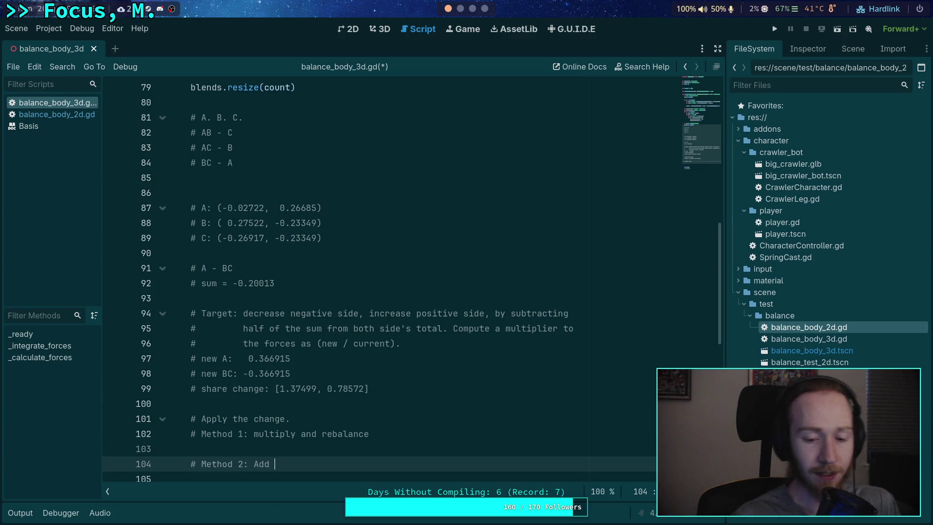
type("the")
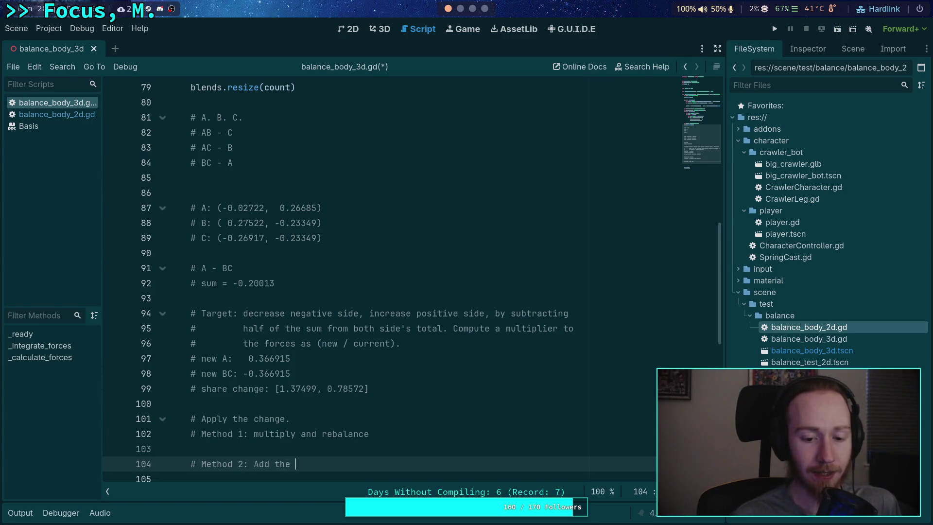
type(" change and rebalance")
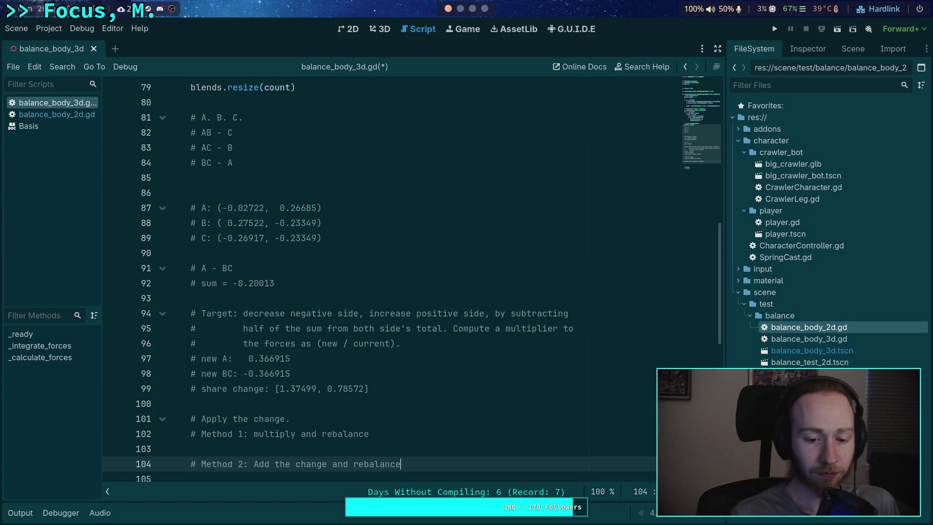
- Under the Method 1 line, add the weights comment '# [(1/3), (2/3)]' and a fresh '#' line
scroll(443, 402, "down", 1)
left_click(432, 387)
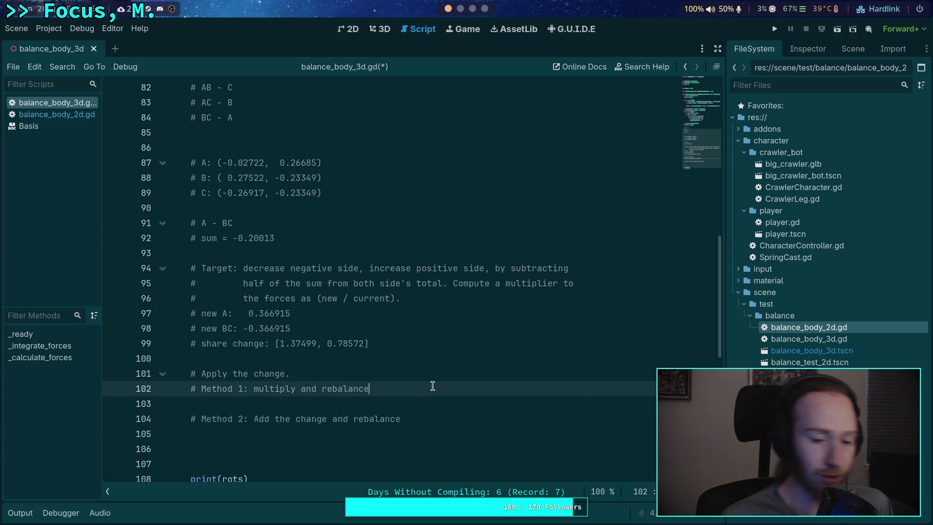
key("Return")
type("#")
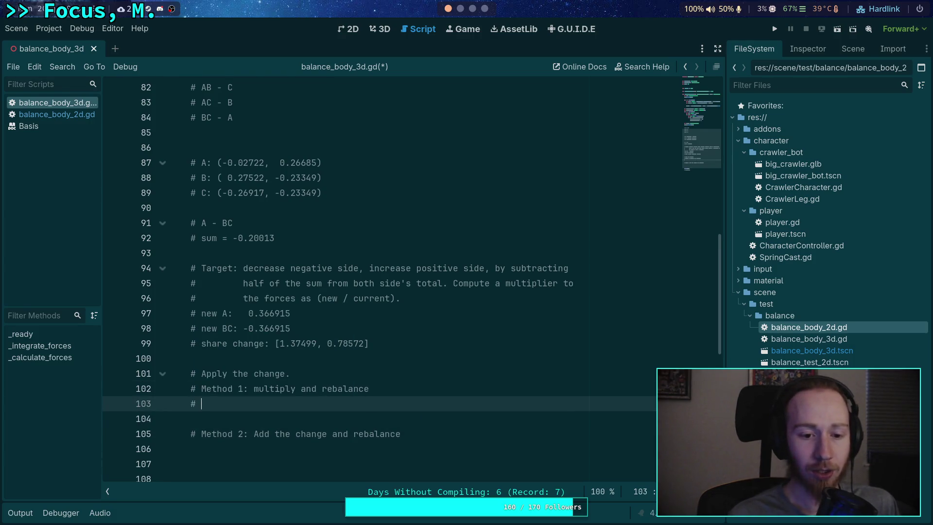
type("[")
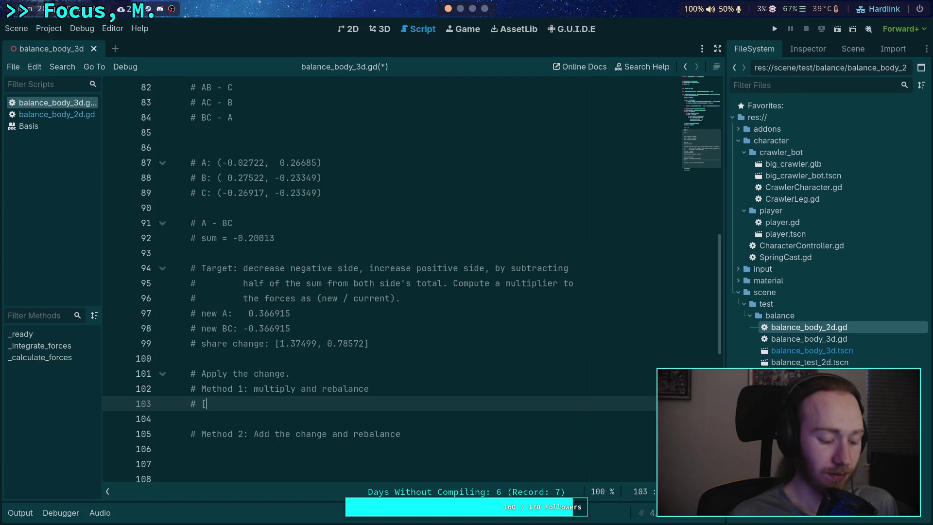
type("(1/3), (2/3")
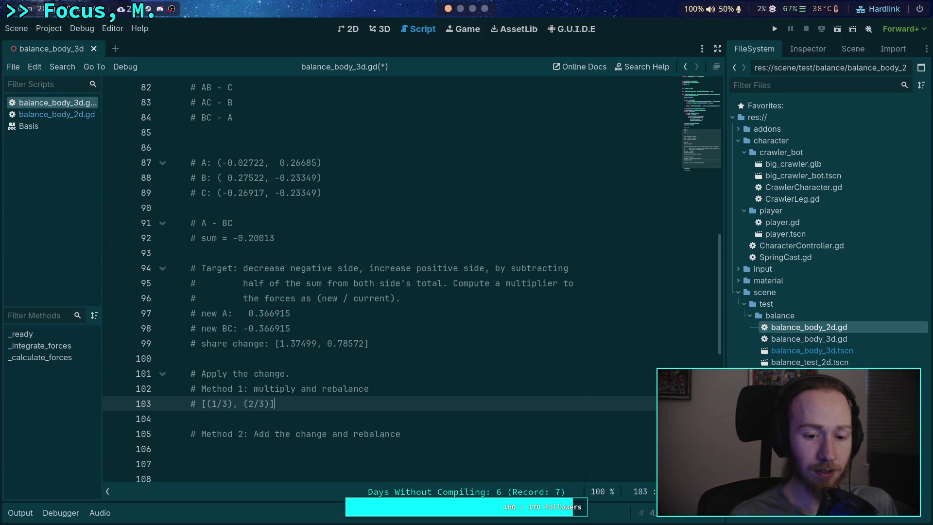
key("Return")
type("#")
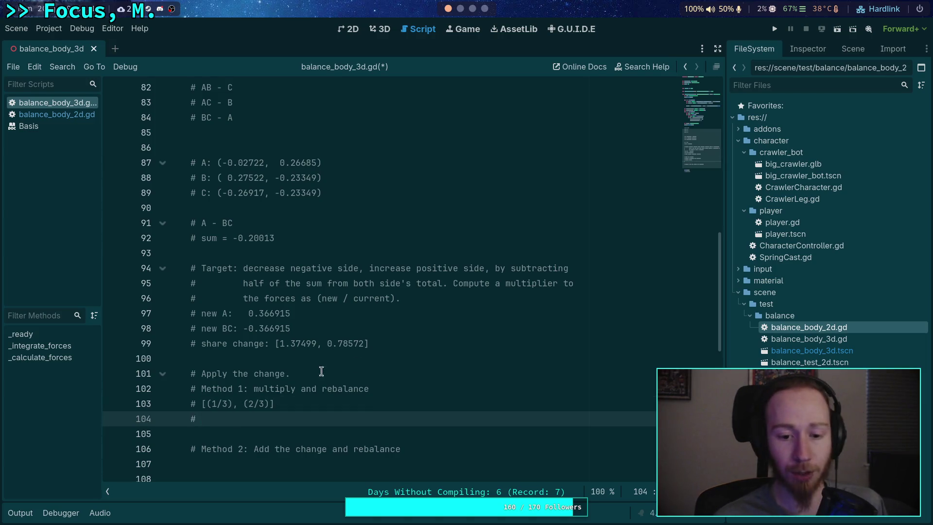
- Copy the 1.37499 share change value from line 99
left_click_drag(280, 343, 314, 343)
right_click(314, 344)
left_click(334, 386)
left_click(472, 9)
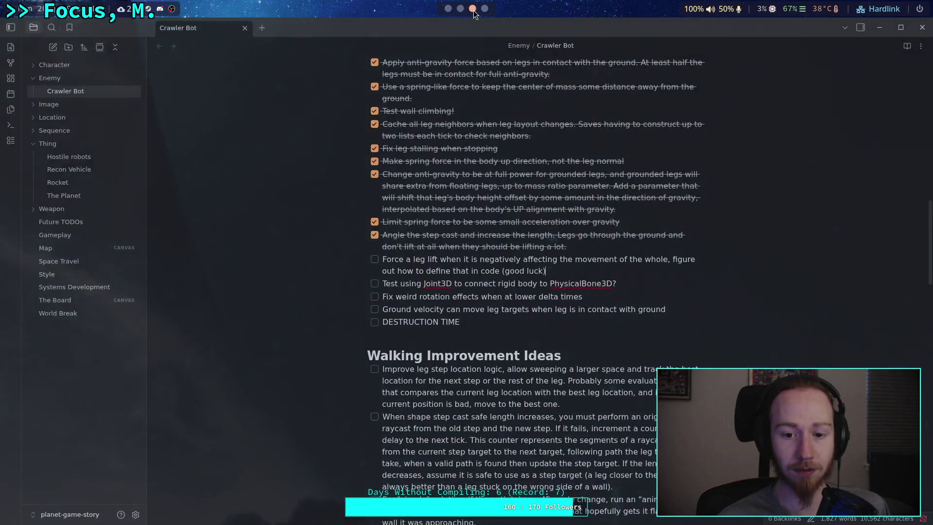
- Evaluate (1./3.)*1.37499 in the Python REPL, giving 0.4583299999999996, and select the result
left_click(460, 8)
type("(1.")
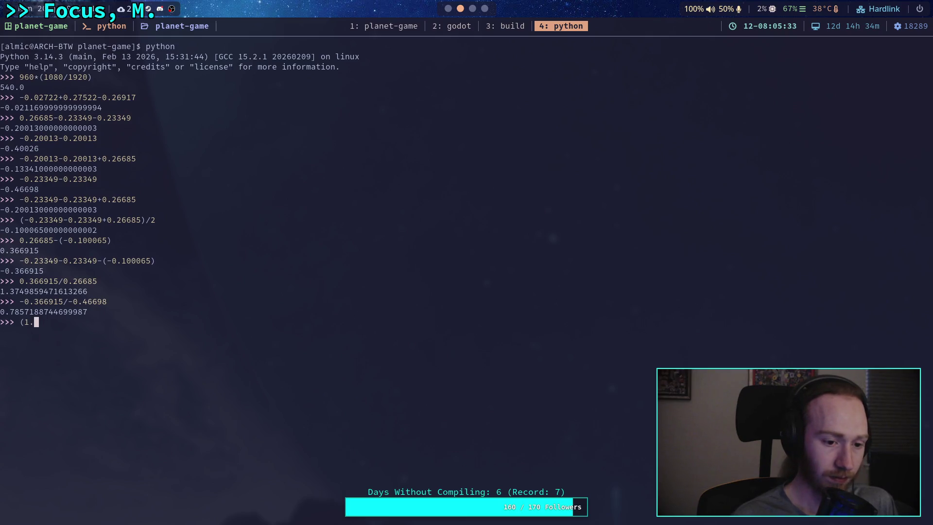
type("/3.")
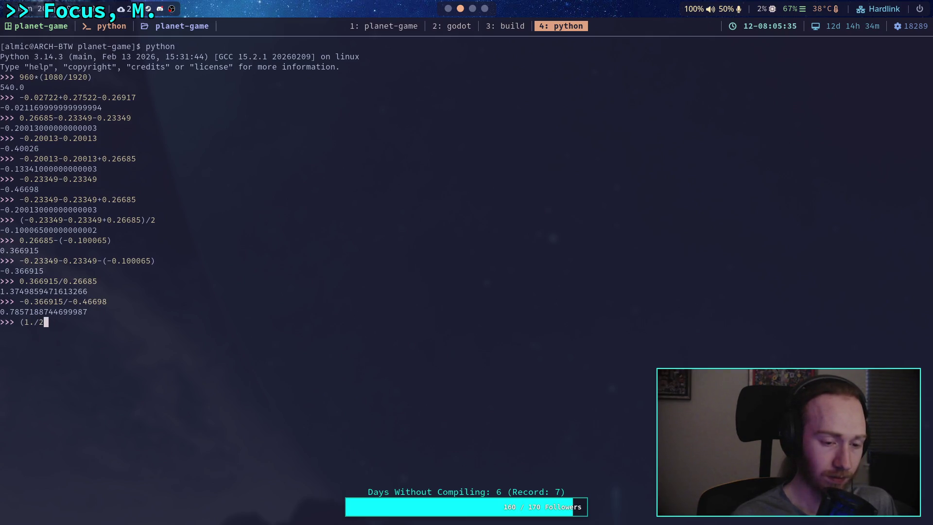
type(")*1.37499")
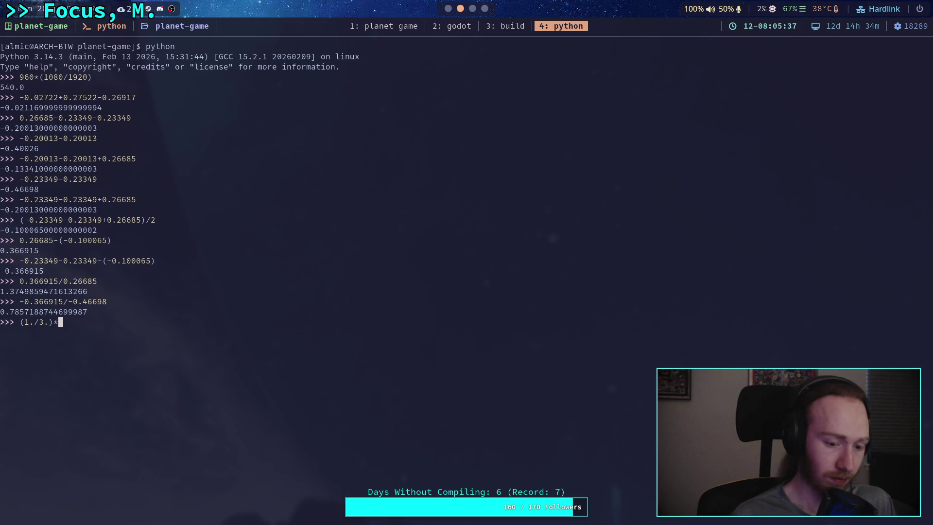
key("Return")
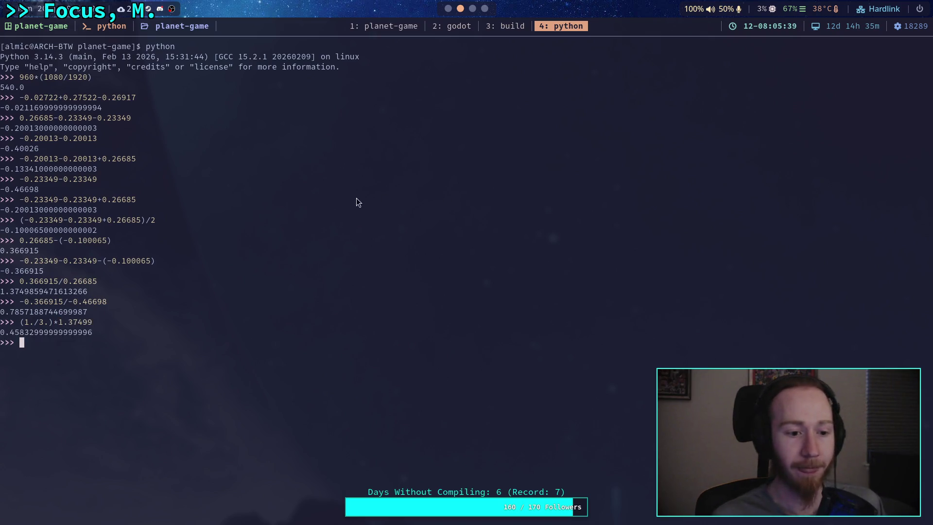
left_click_drag(1, 334, 55, 335)
left_click(448, 9)
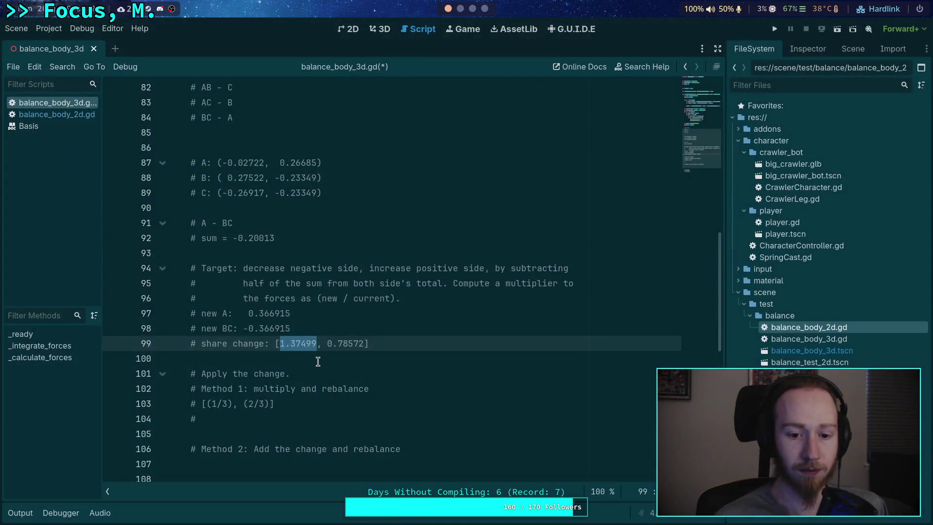
- Paste the first scaled share onto line 104, trimmed to 0.45833
left_click(261, 413)
type("0")
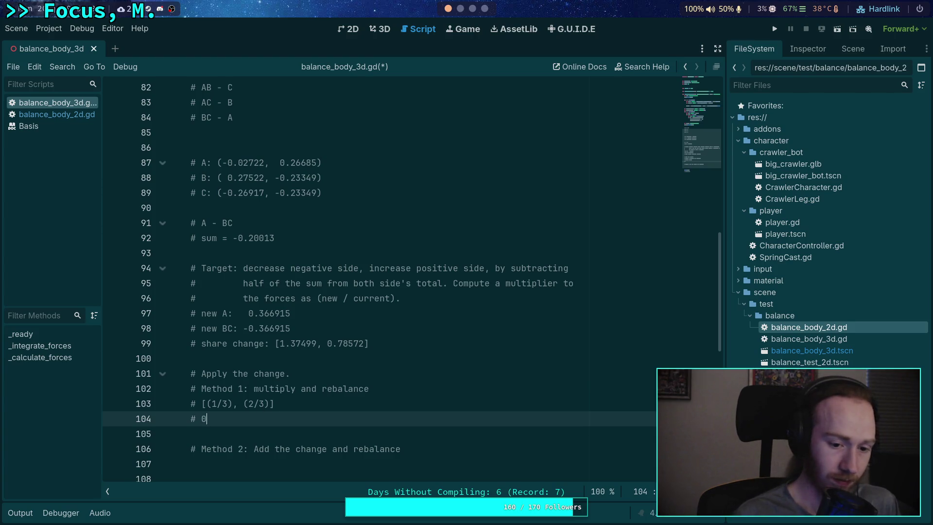
key("BackSpace")
key("ctrl+v")
key("BackSpace")
key("BackSpace")
key("BackSpace")
type("3")
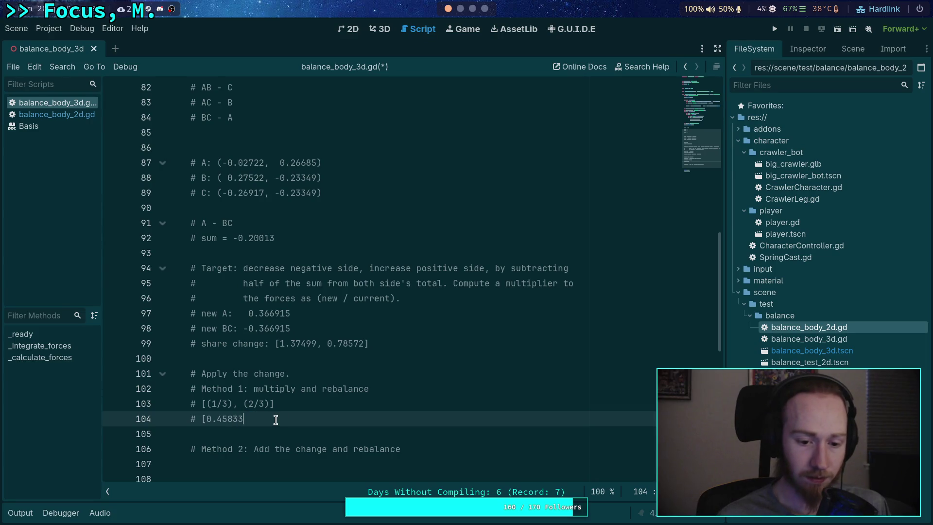
- Compute (2./3.)*0.78572 in the Python REPL, giving 0.5238133333333332
left_click(460, 9)
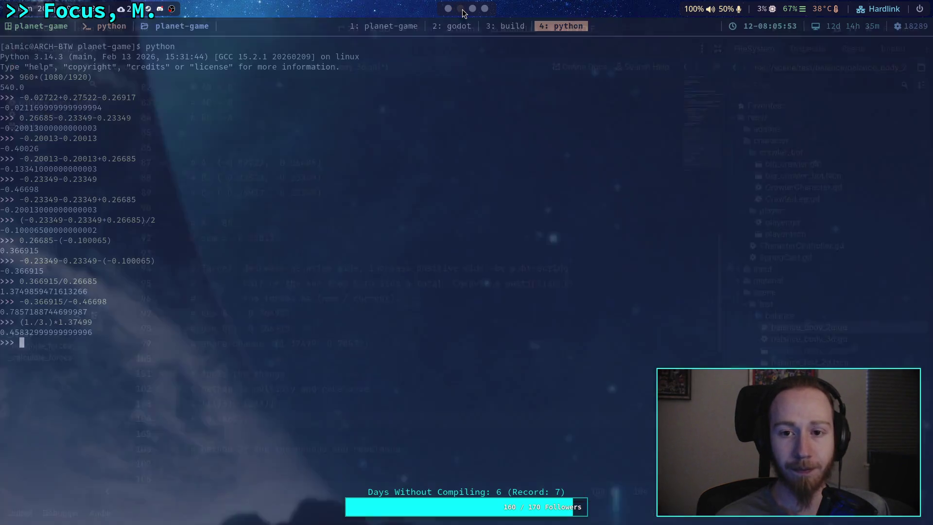
type("(2.")
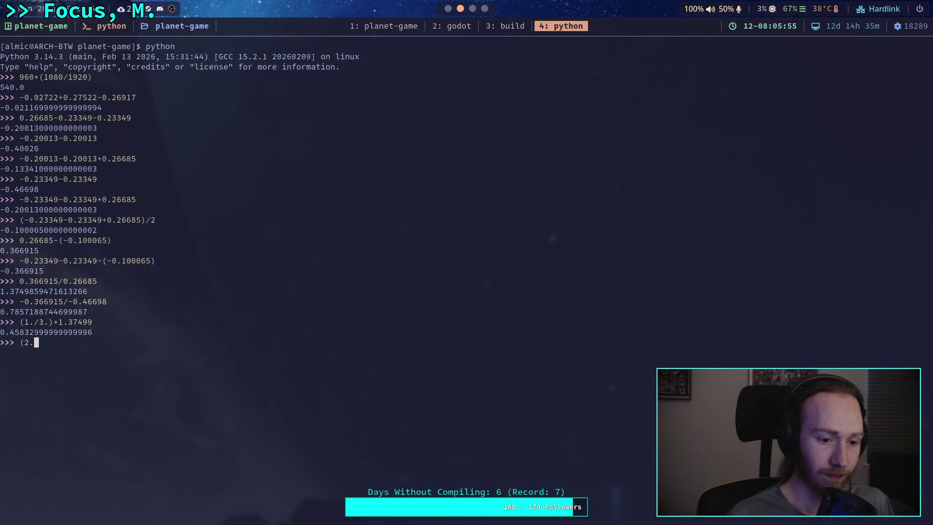
type("/3.)*")
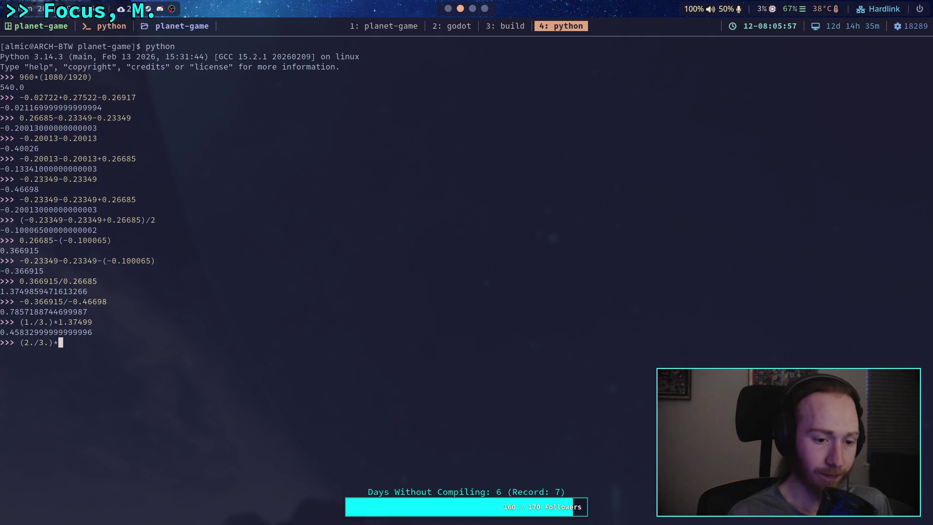
left_click(448, 9)
left_click_drag(326, 343, 364, 344)
right_click(364, 343)
left_click(378, 437)
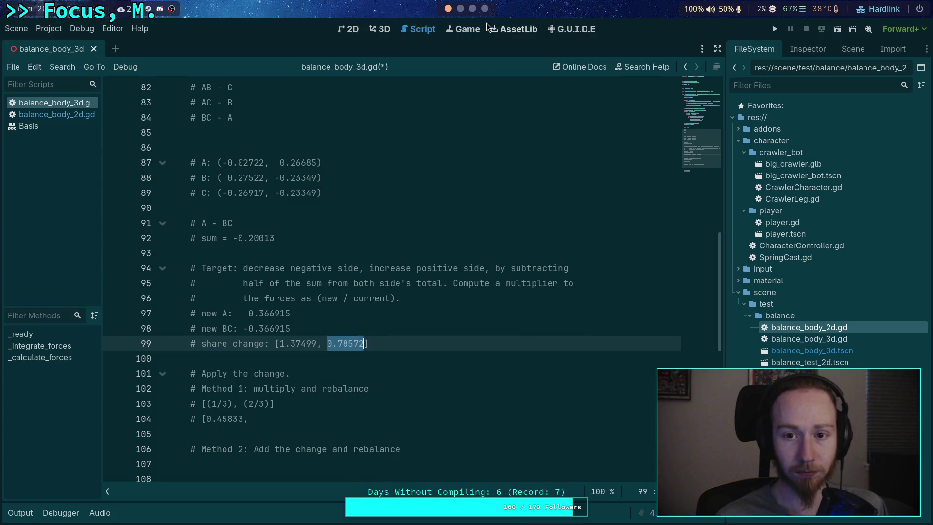
left_click(459, 8)
type("0.78572")
key("Return")
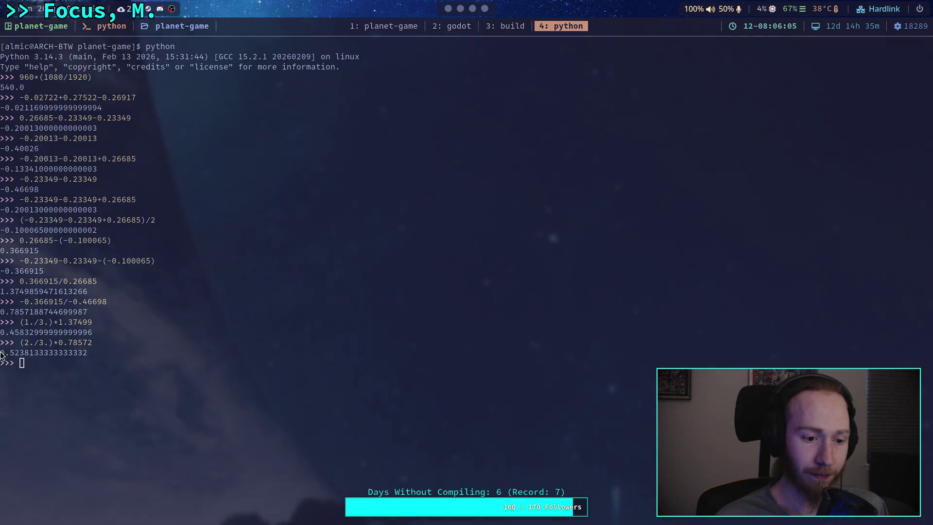
left_click_drag(2, 355, 48, 352)
- Append 0.52381] to line 104, making '# [0.45833, 0.52381]', then start a new comment line
left_click(447, 24)
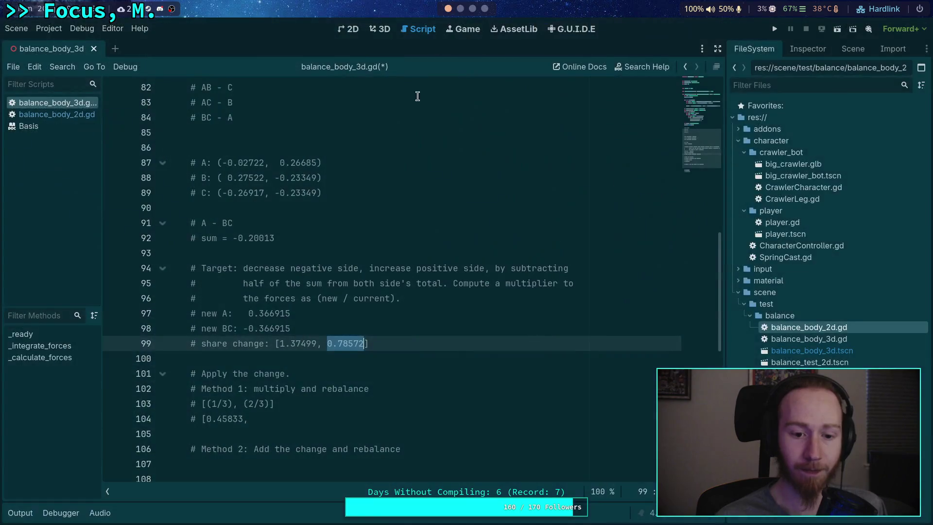
left_click(294, 418)
type("V")
key("BackSpace")
key("ctrl+v")
left_click_drag(310, 419, 287, 421)
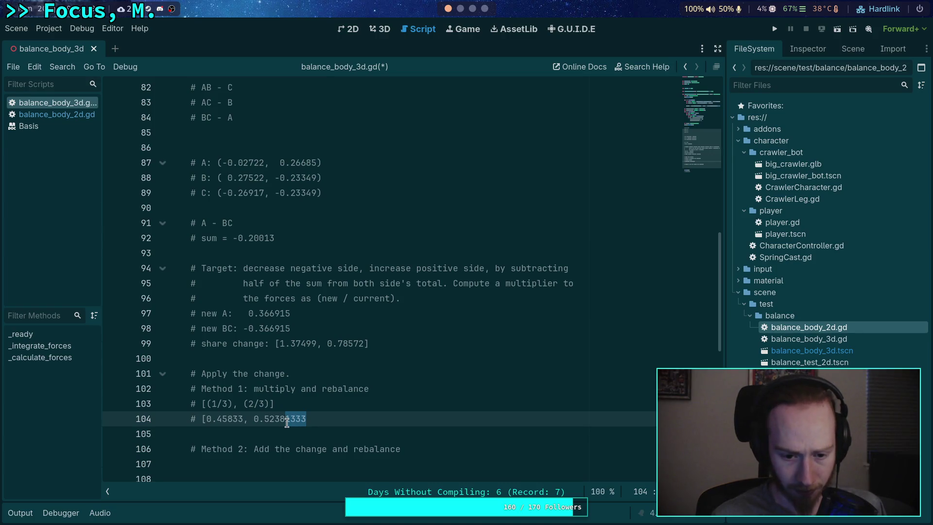
type("1]")
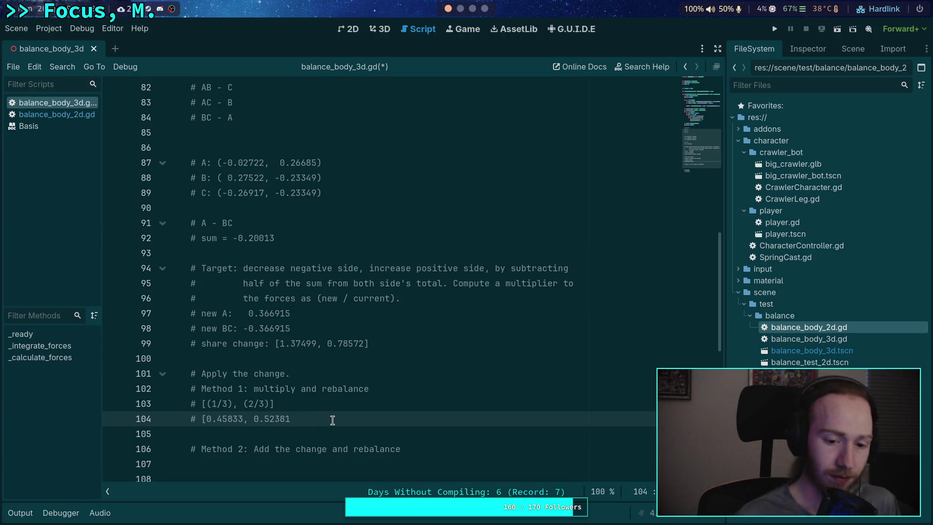
key("Return")
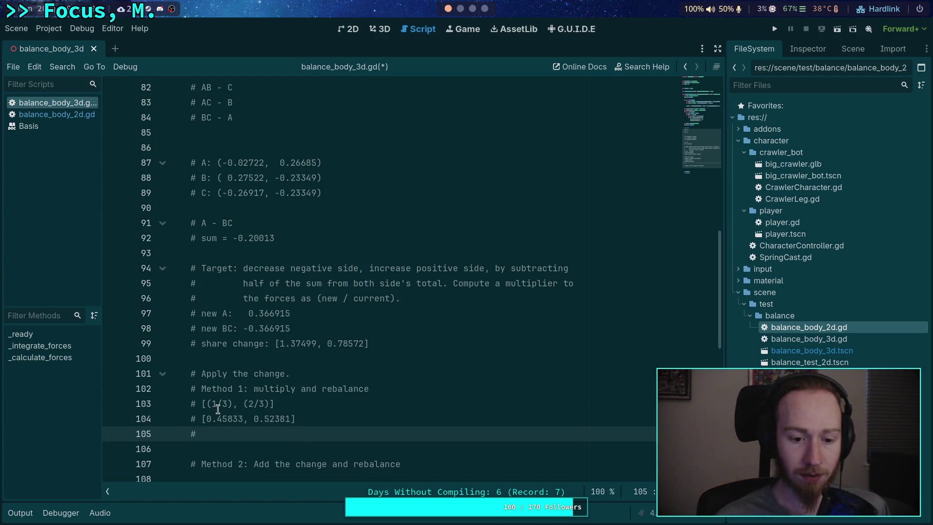
left_click_drag(206, 419, 290, 418)
right_click(291, 418)
- Sum the scaled shares 0.45833+0.52381 in the Python REPL, giving 0.98214
left_click(310, 383)
key("super+4")
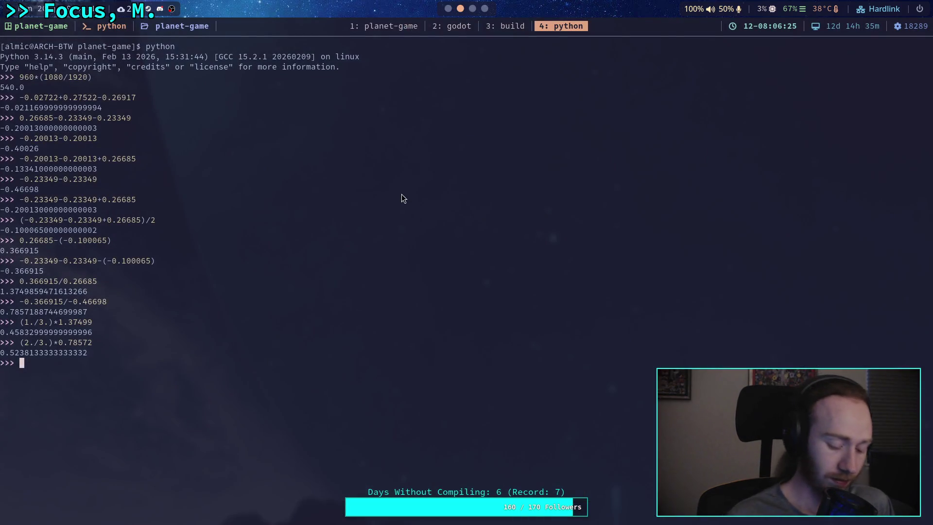
key("ctrl+shift+v")
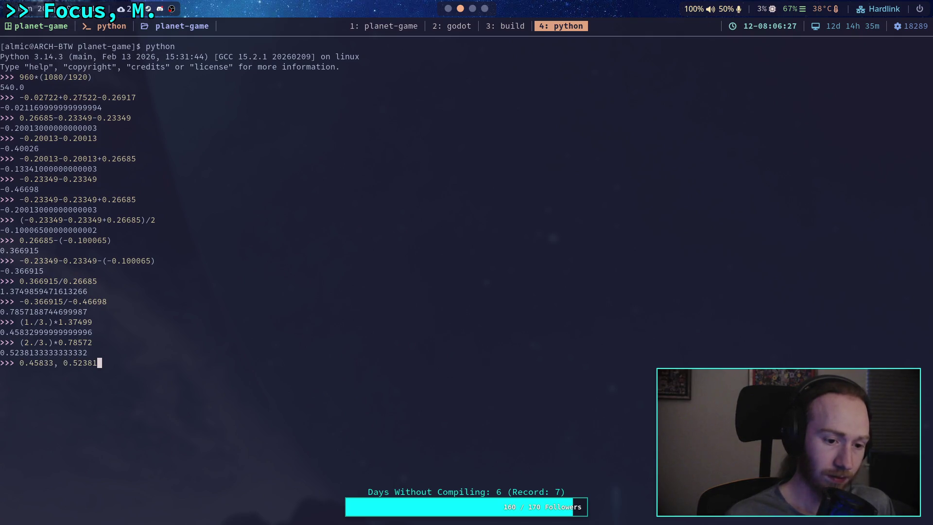
left_click(61, 362)
key("BackSpace")
key("Delete")
type("+")
key("Return")
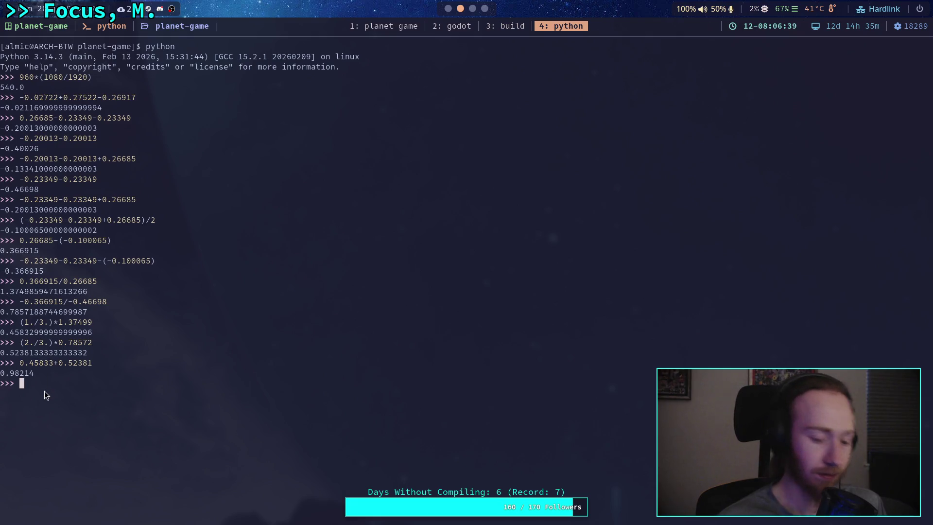
- Enter 0.45833/0.98214 in the REPL, then go back to line 104 of the script
type("0.45833/")
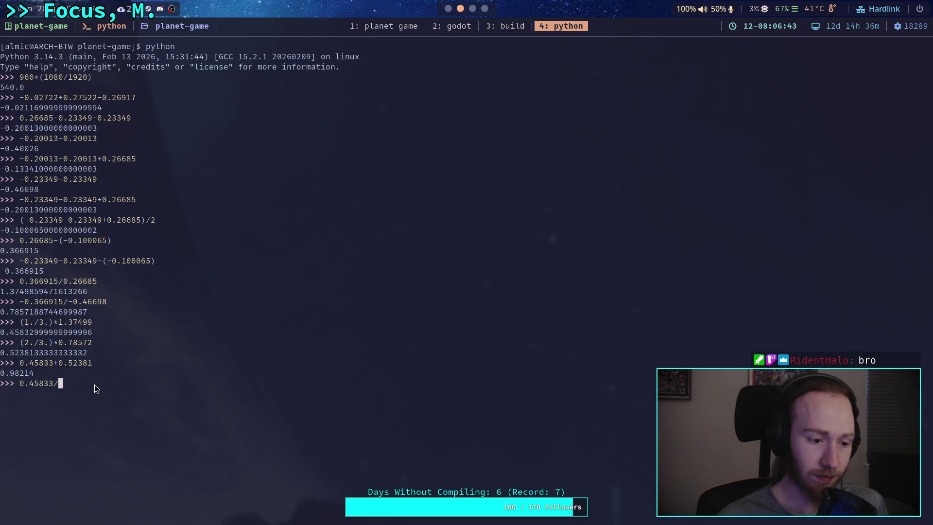
type("0.98214")
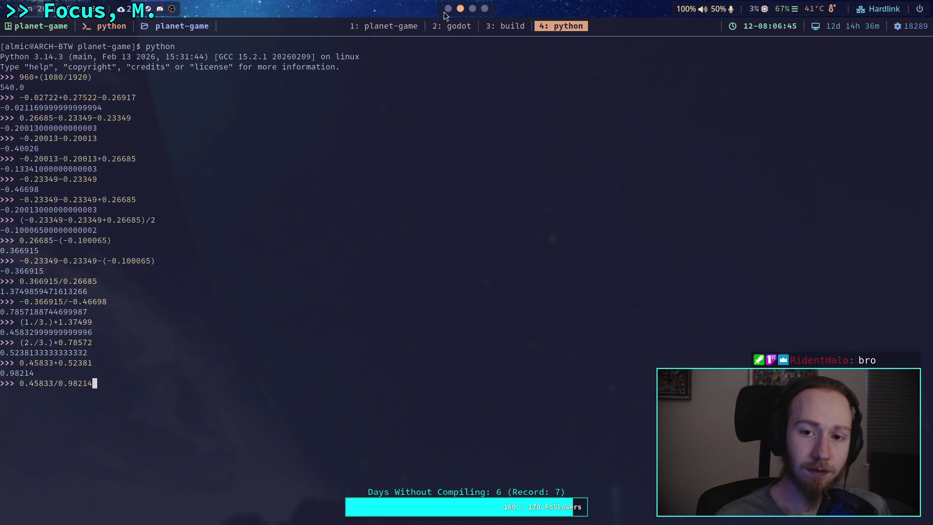
key("super+2")
type("# [0.45833, 0.52381] = total")
left_click(335, 426)
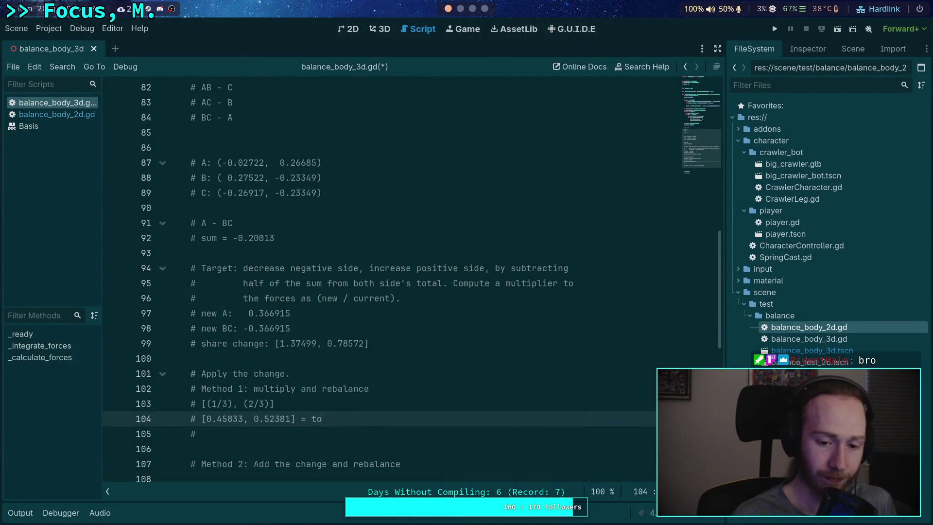
- Finish the line 104 Method 1 comment with the total 0.98214
type("tal 0.98214")
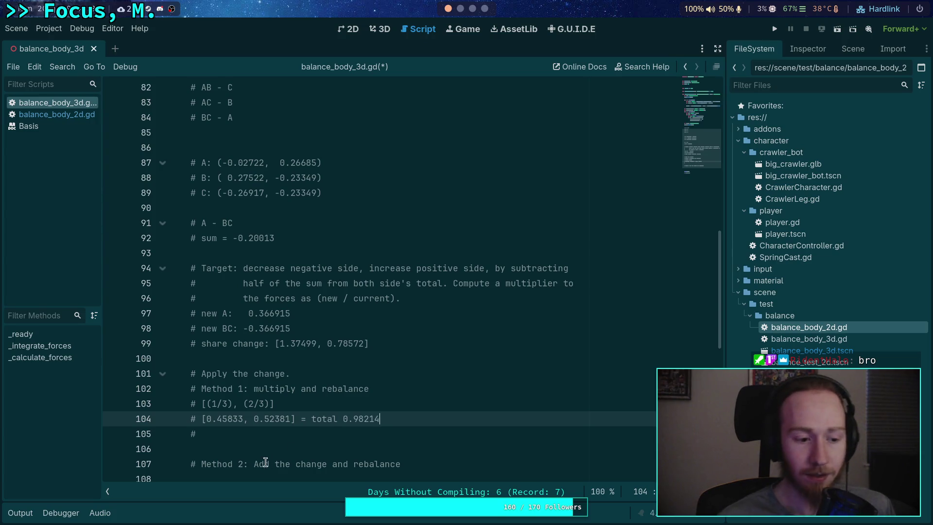
left_click(339, 431)
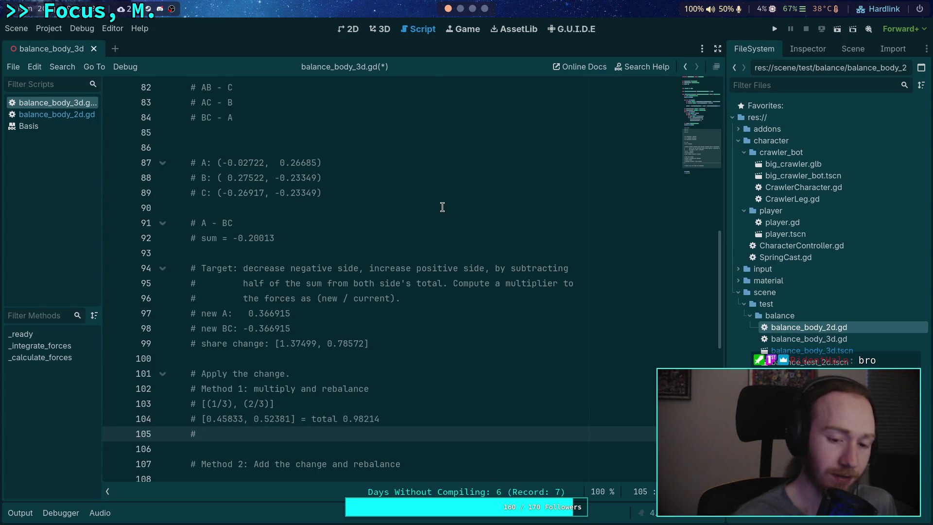